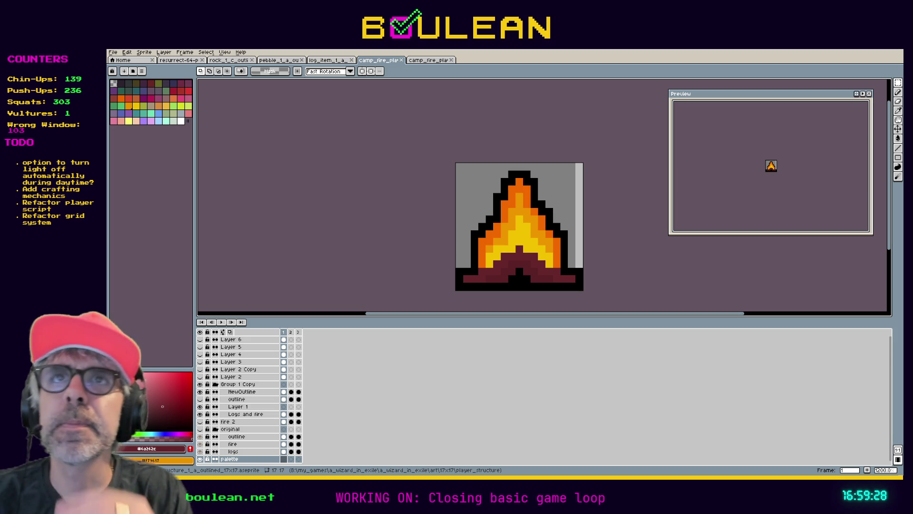
Switch from Aseprite to the running Boulean game window
key("alt+Tab")
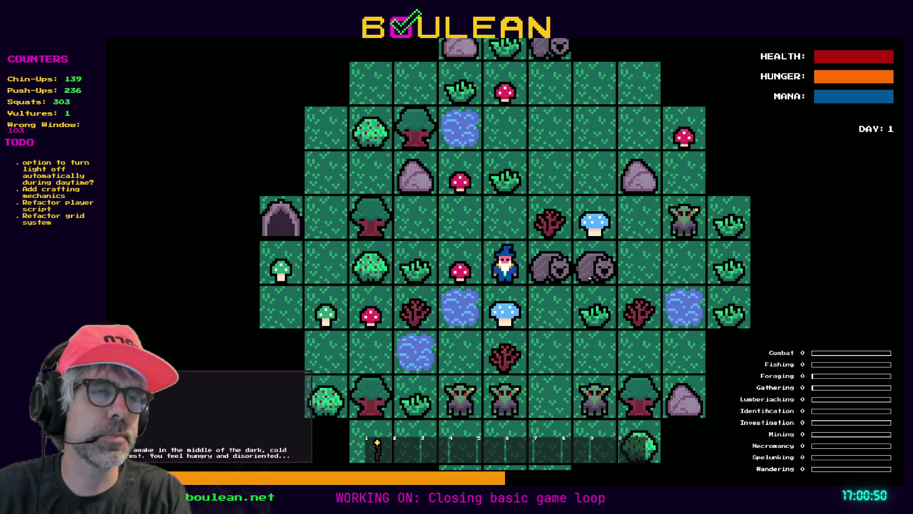
Chop the sapling, the grass tuft and a tree for a first log, ending boxed in
key("Up")
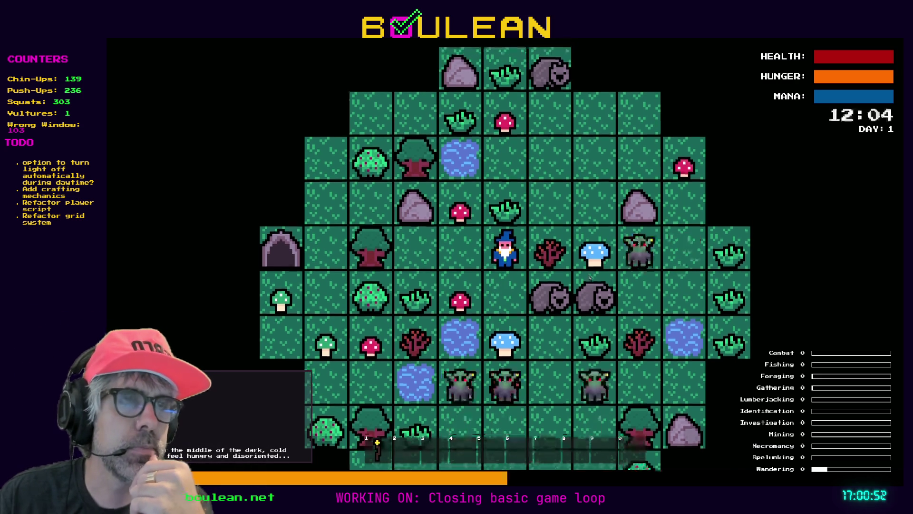
key("Right")
key("Right")
key("Right")
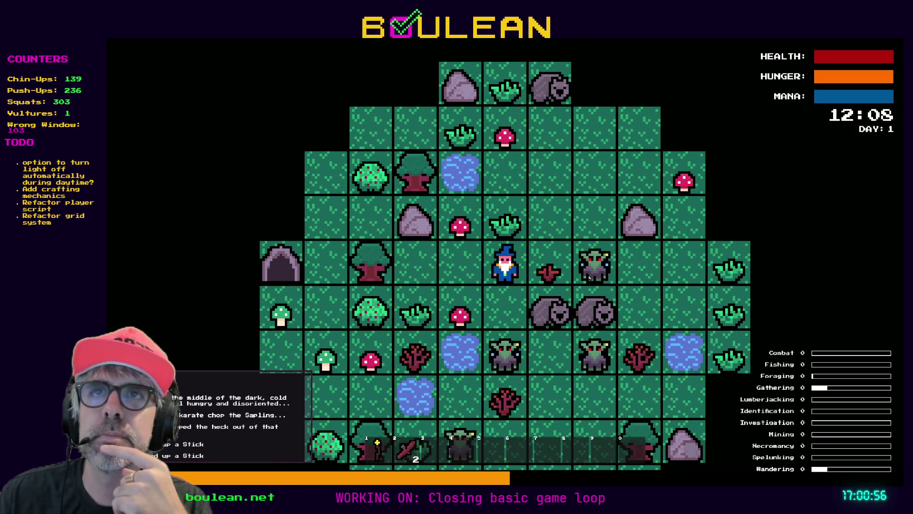
key("Up")
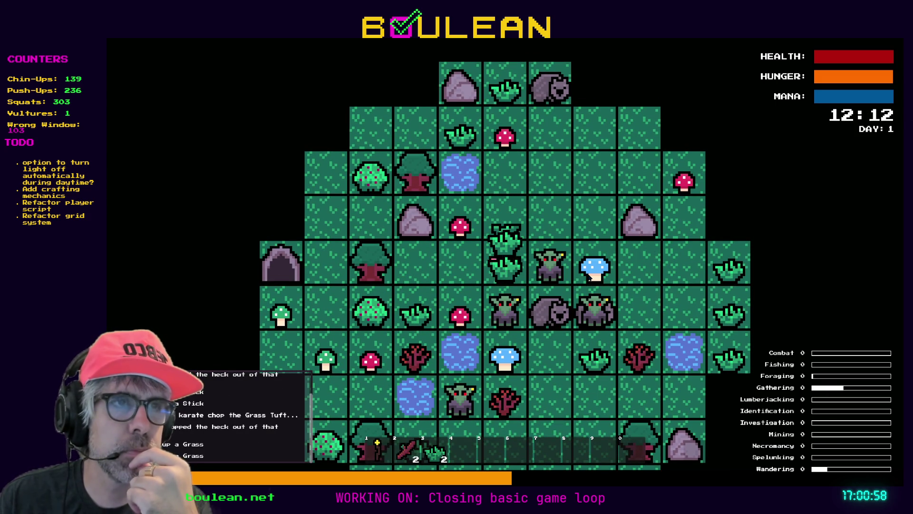
key("Left")
key("Left")
key("Left")
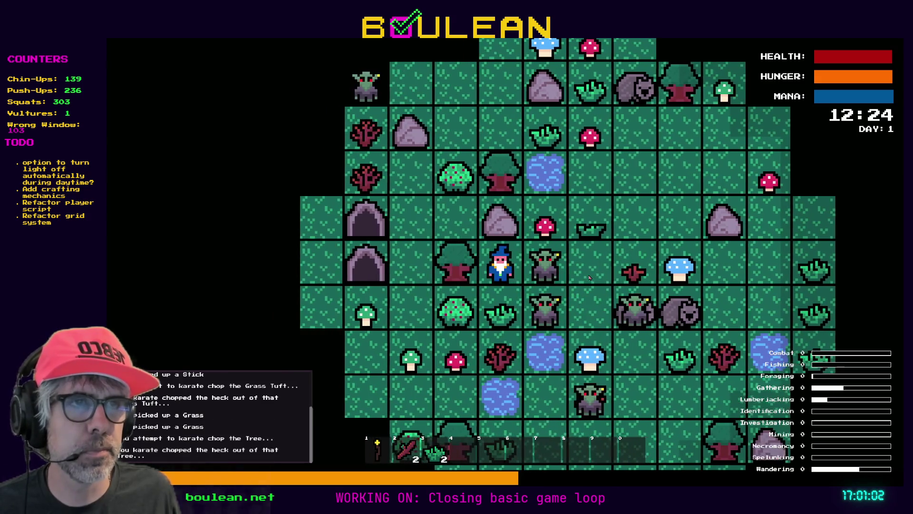
key("Left")
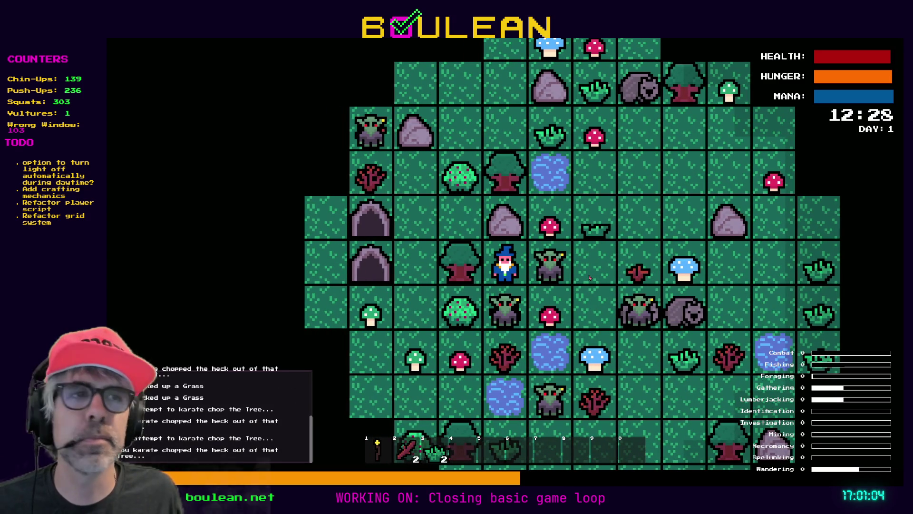
key("Left")
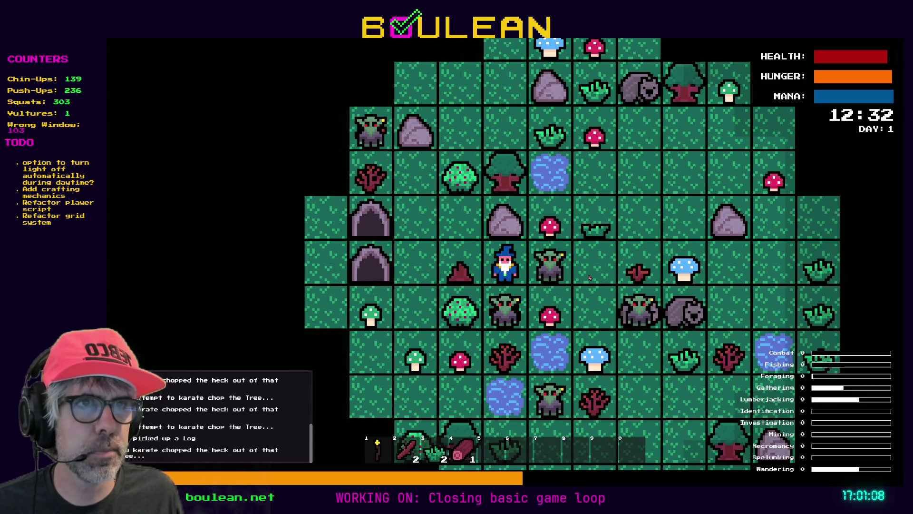
key("Left")
key("Right")
key("Up")
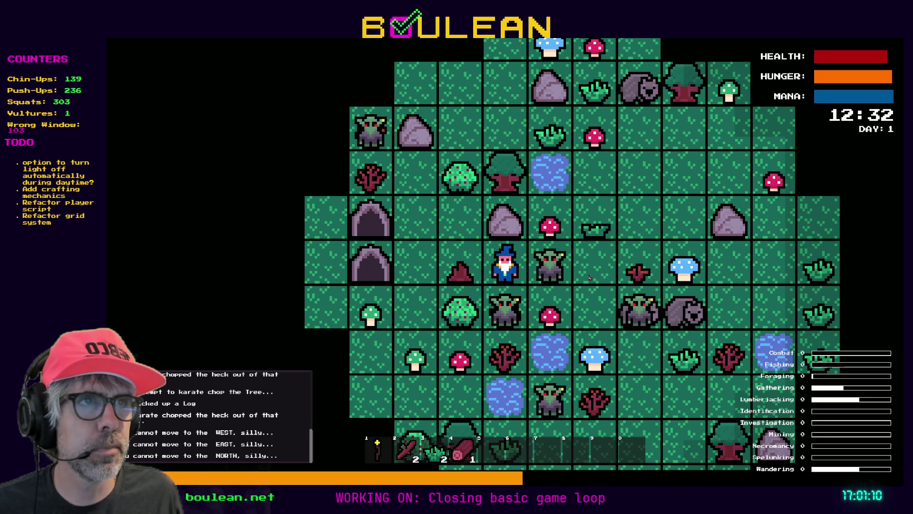
Smite all goblins from the debug panel, then chop another tree and collect its log
key("grave")
left_click(208, 244)
key("Right")
key("Up")
key("Up")
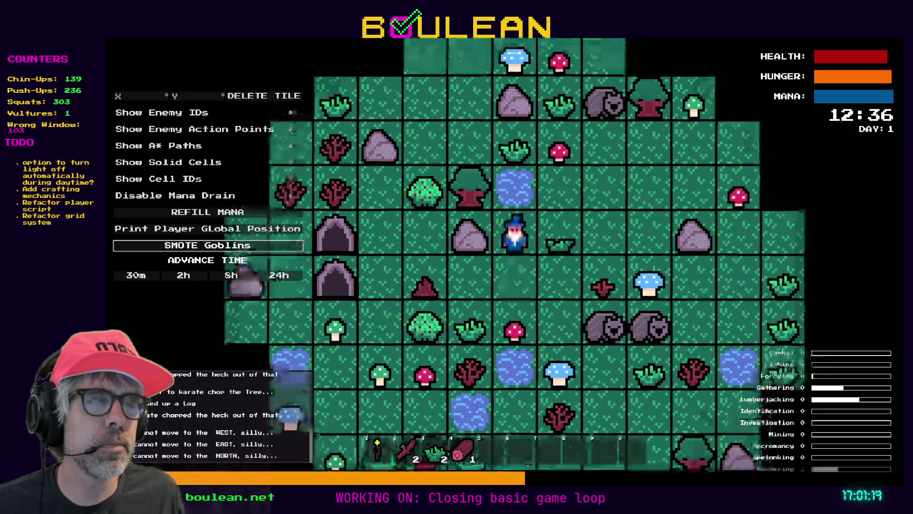
key("Left")
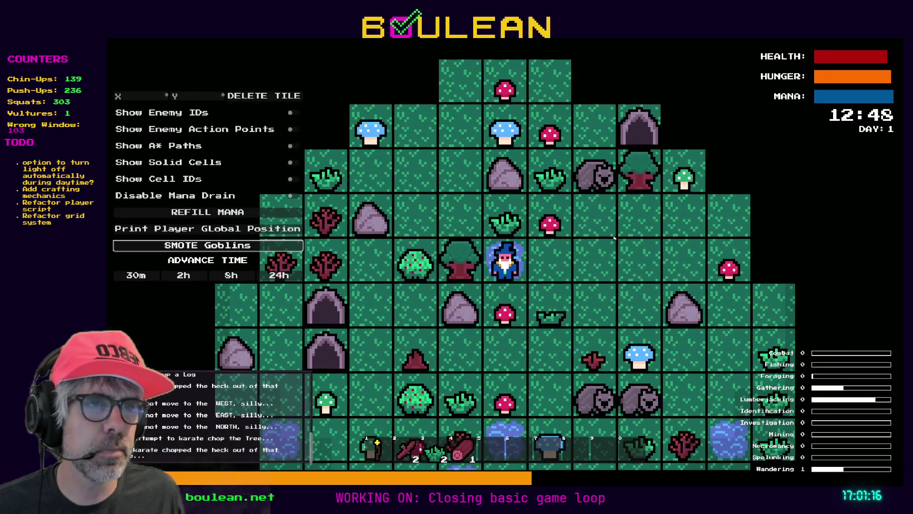
key("Left")
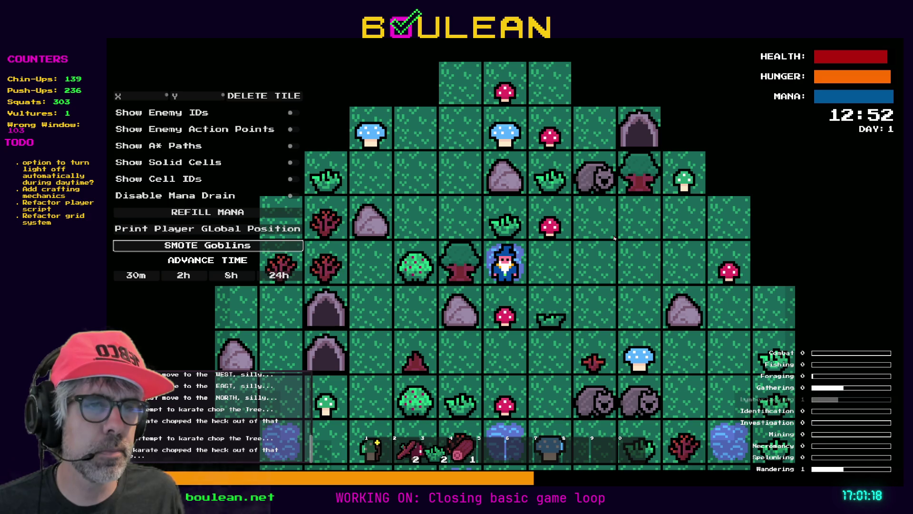
key("Left")
key("Left")
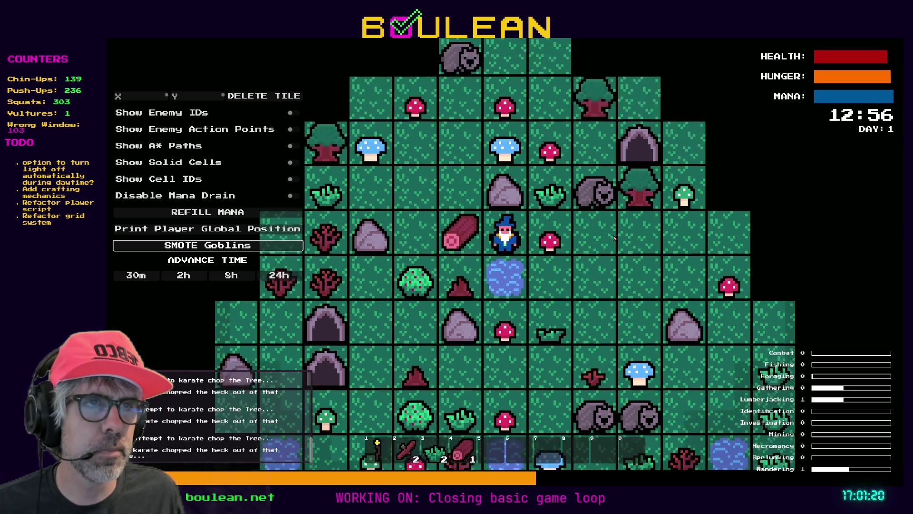
key("Up")
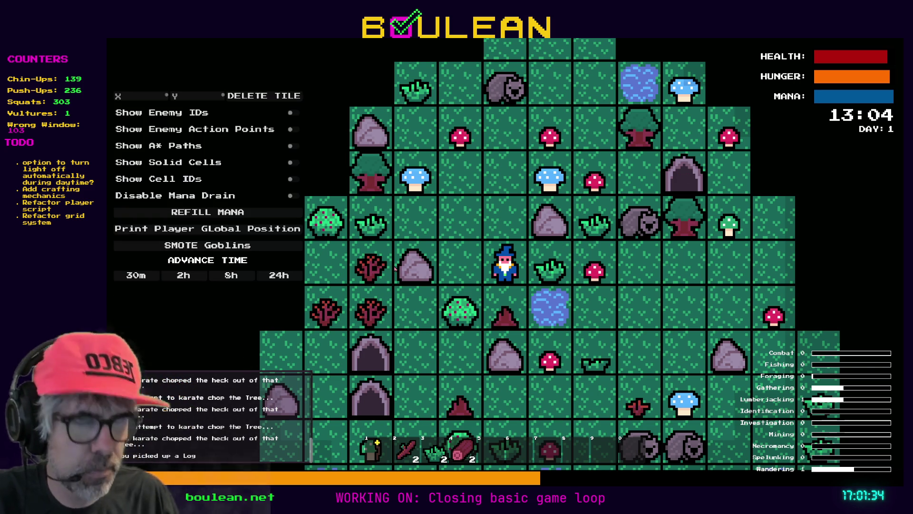
Craft a Camp Fire from the Crafting panel, then return to the campfire sprite in Aseprite
key("grave")
key("c")
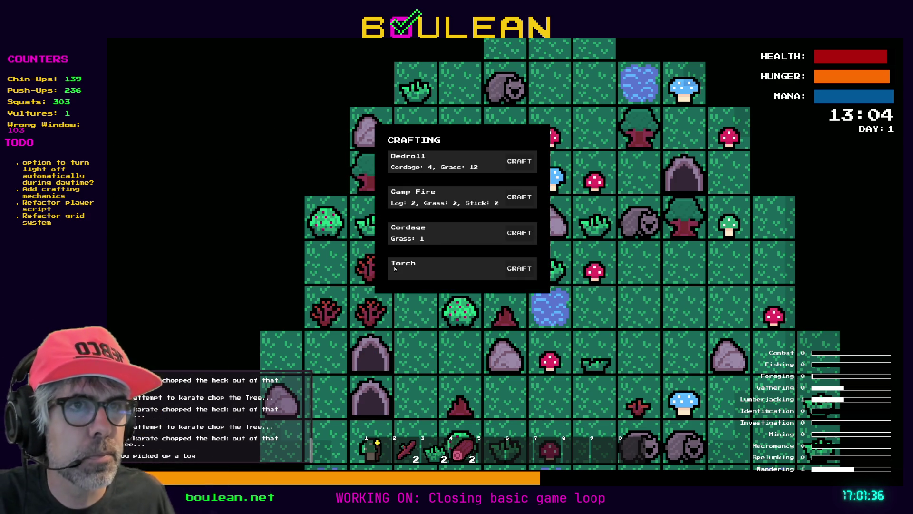
left_click(524, 203)
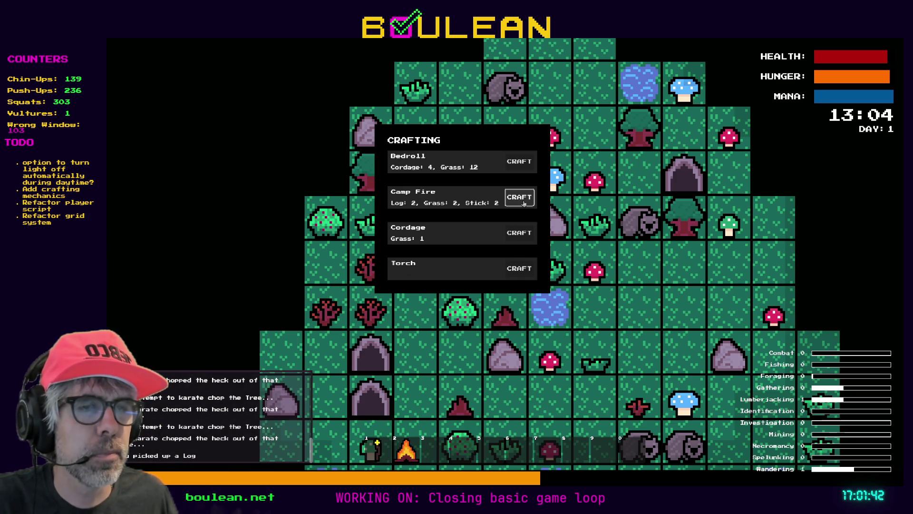
key("Escape")
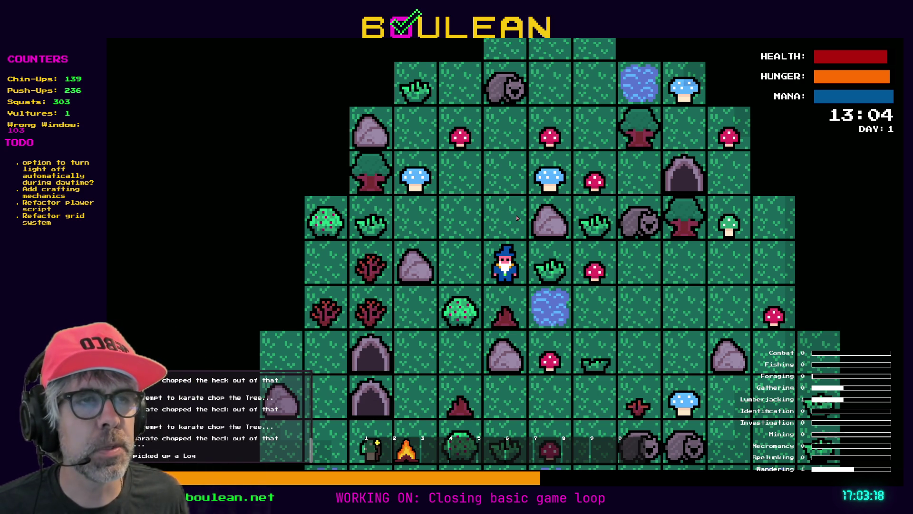
key("alt+Tab")
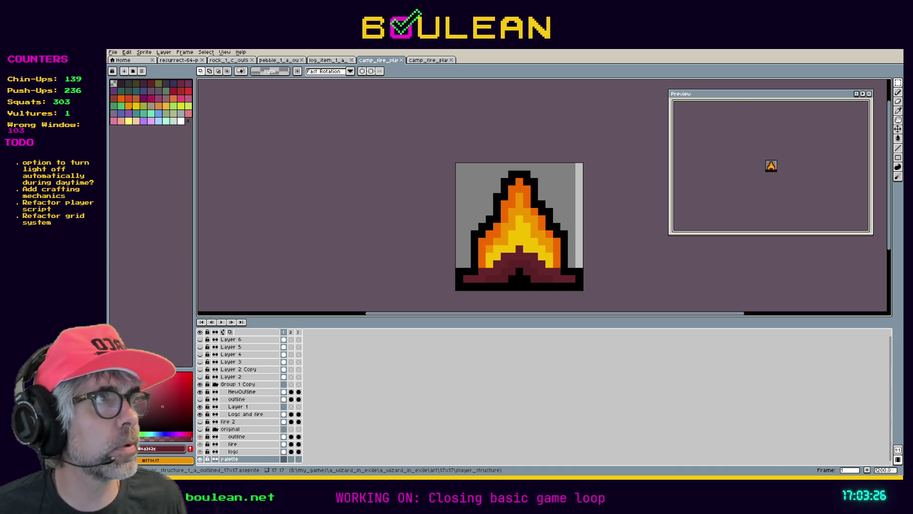
Switch from Aseprite back to the Godot editor window
key("alt+Tab")
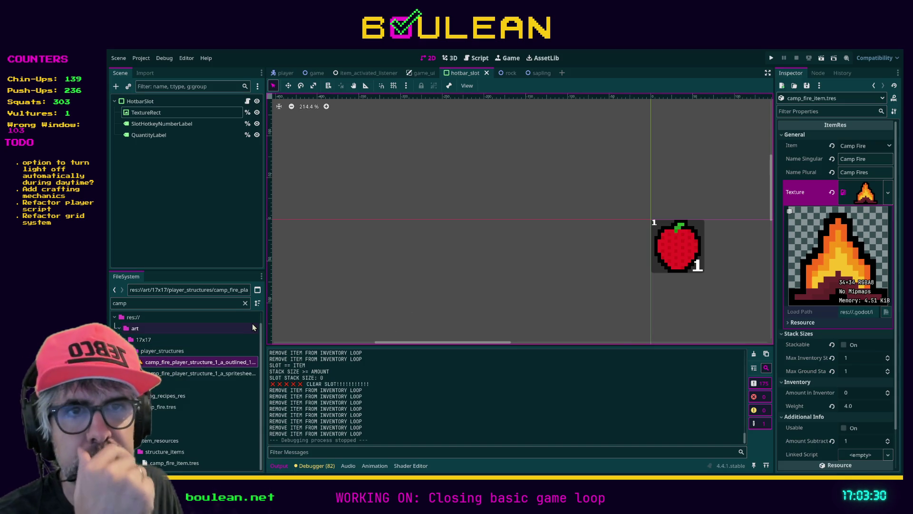
Drop the campfire spritesheet PNG into camp_fire_item.tres's Texture, then select the hotbar slot's TextureRect
left_click_drag(265, 327, 319, 324)
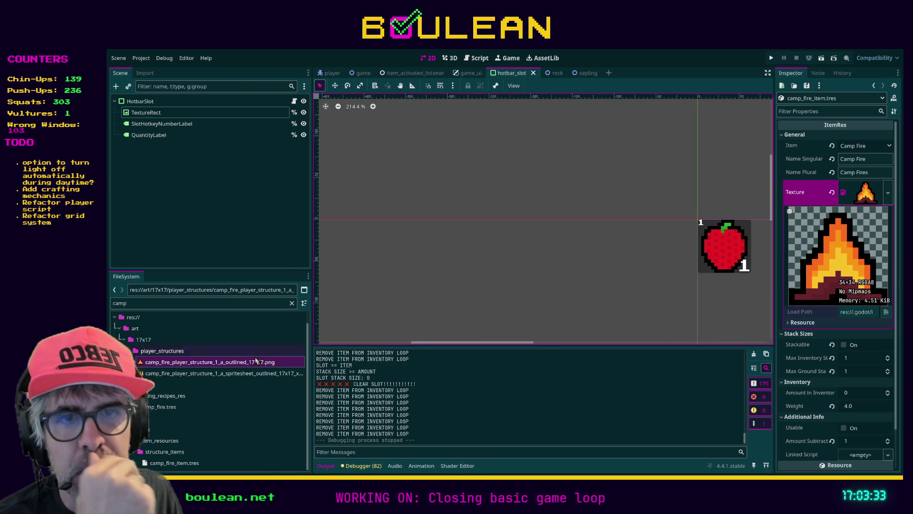
left_click(190, 464)
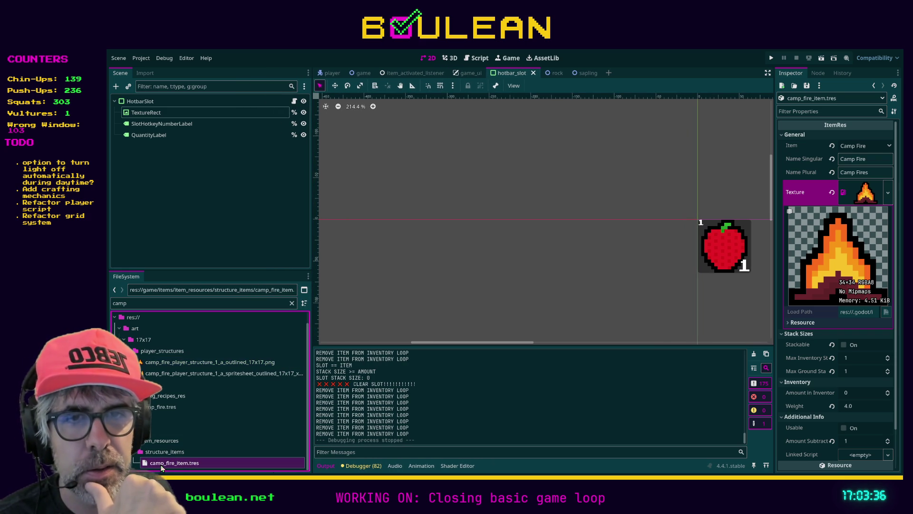
left_click(501, 257)
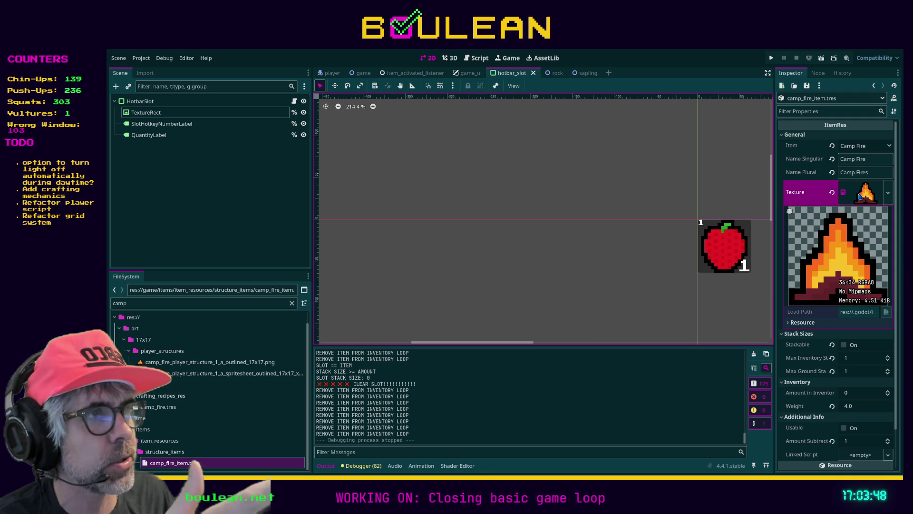
left_click(860, 196)
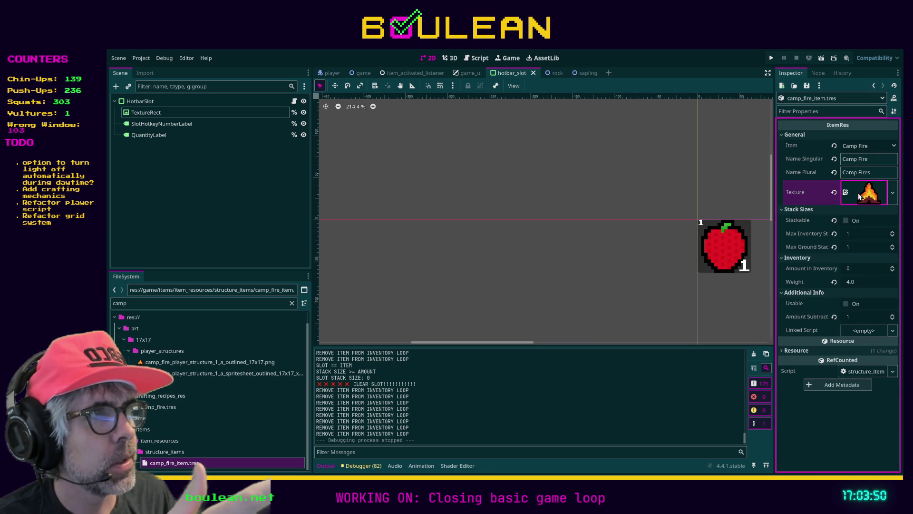
left_click(859, 196)
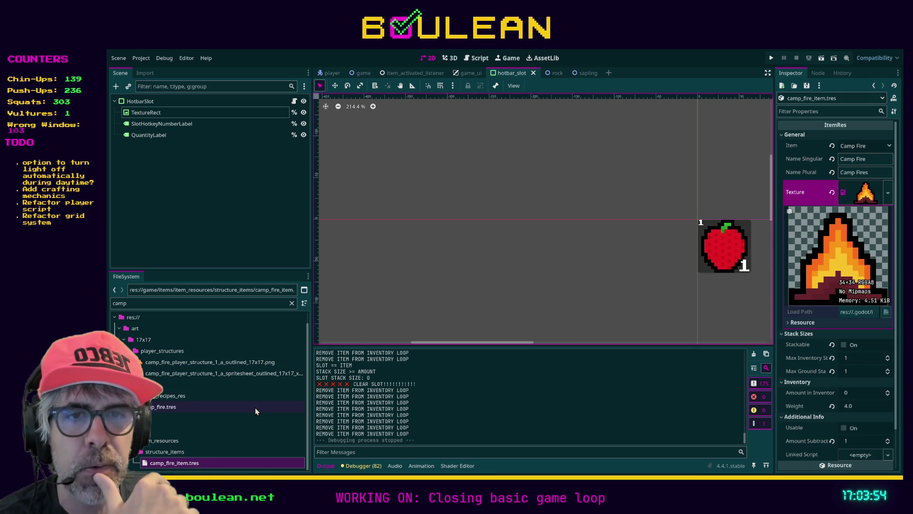
left_click(158, 376)
mouse_move(158, 373)
left_mouse_down()
mouse_move(632, 297)
mouse_move(848, 197)
left_mouse_up()
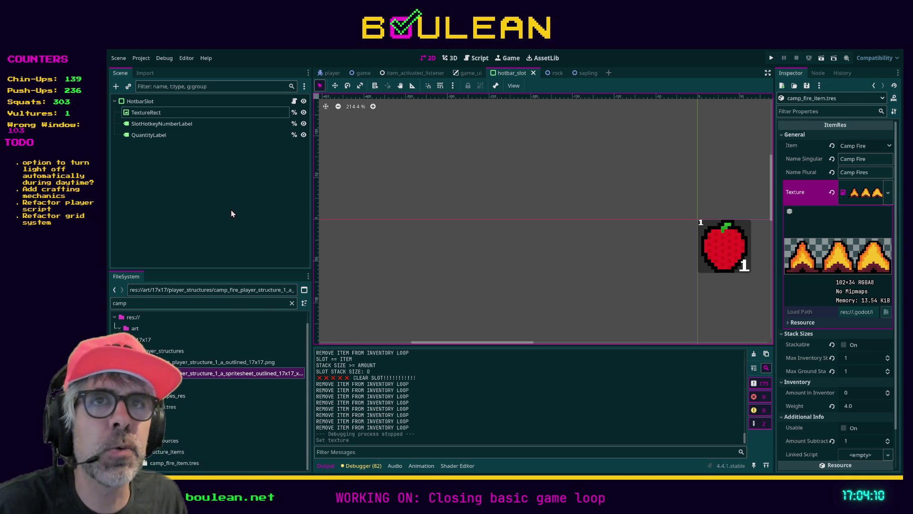
left_click(142, 101)
left_click(147, 114)
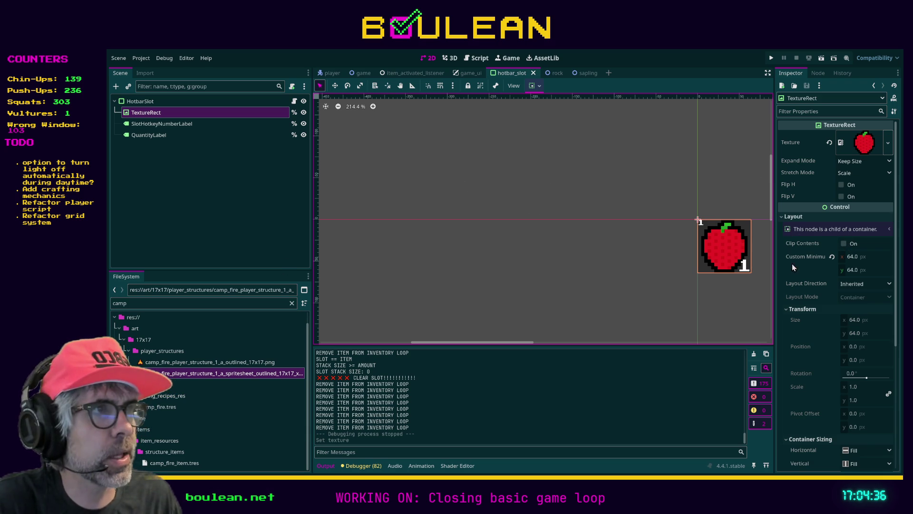
Enable Clip Contents on the slot image and give it a 34×34 minimum size
left_click(843, 243)
left_click(853, 256)
type("34")
key("Tab")
type("34")
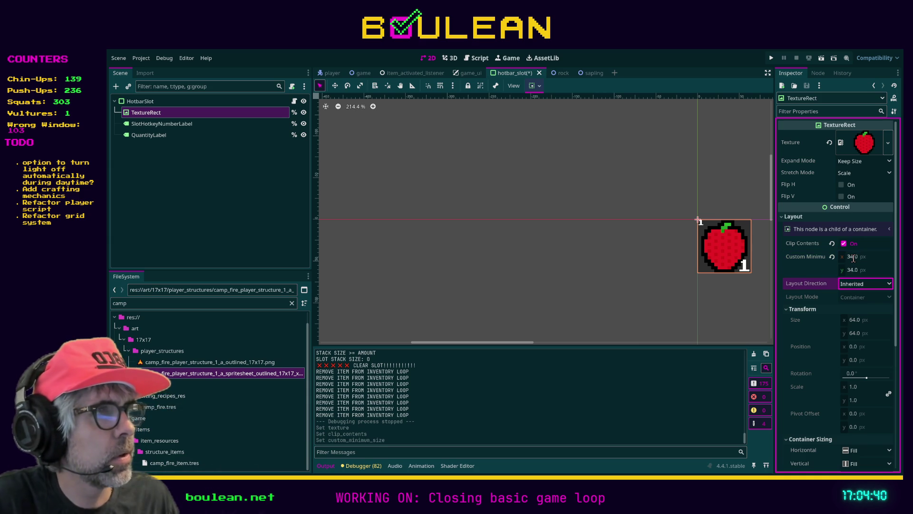
left_click(843, 322)
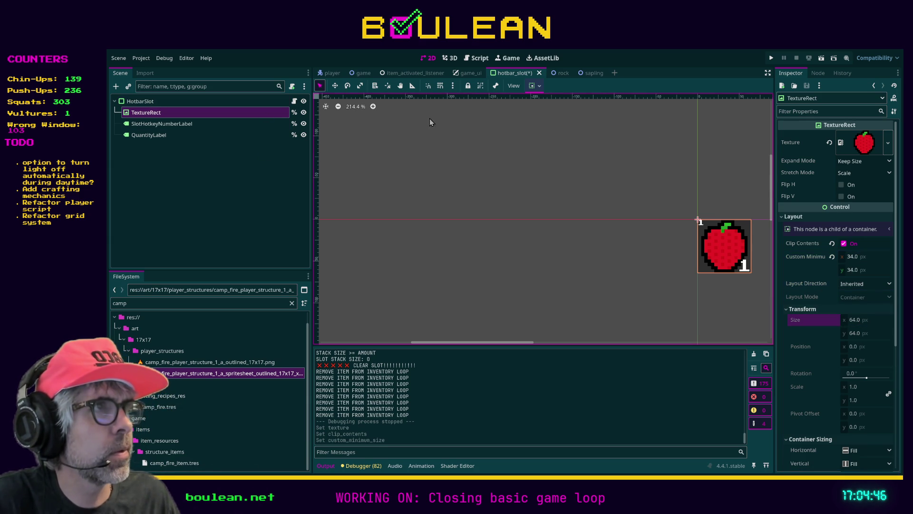
Try different expand and stretch modes on the apple texture: fit height, tile, keep, and scale
left_click(859, 163)
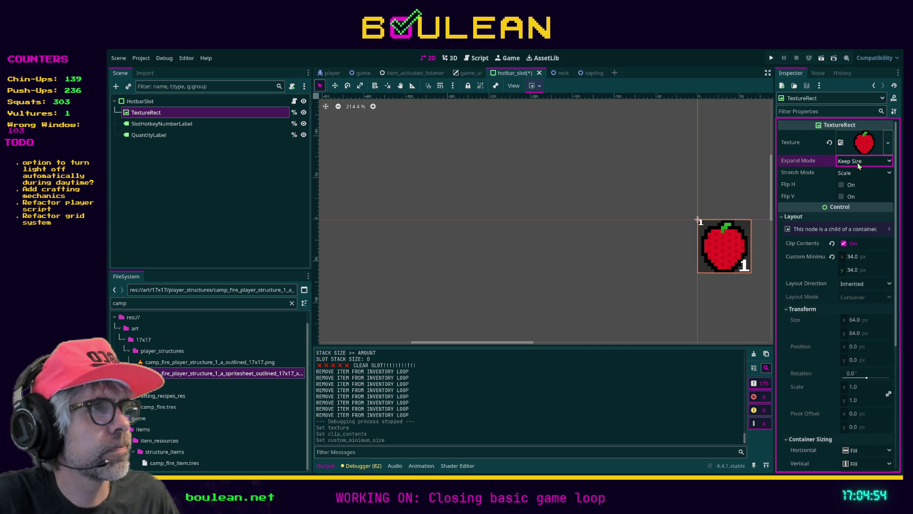
left_click(854, 216)
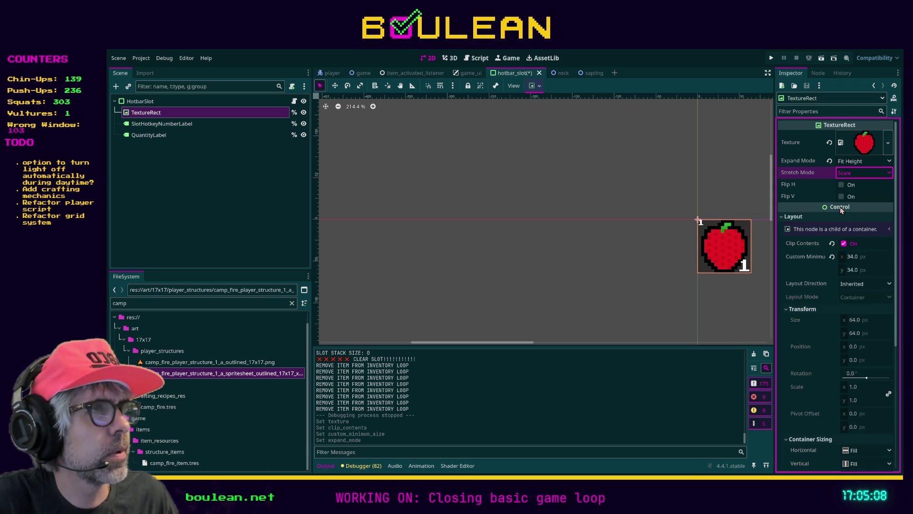
left_click(856, 172)
left_click(851, 179)
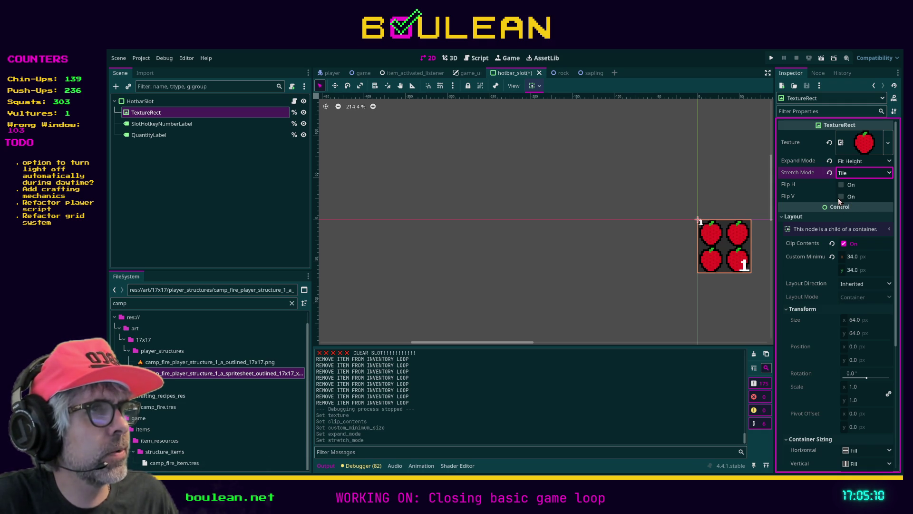
left_click(851, 174)
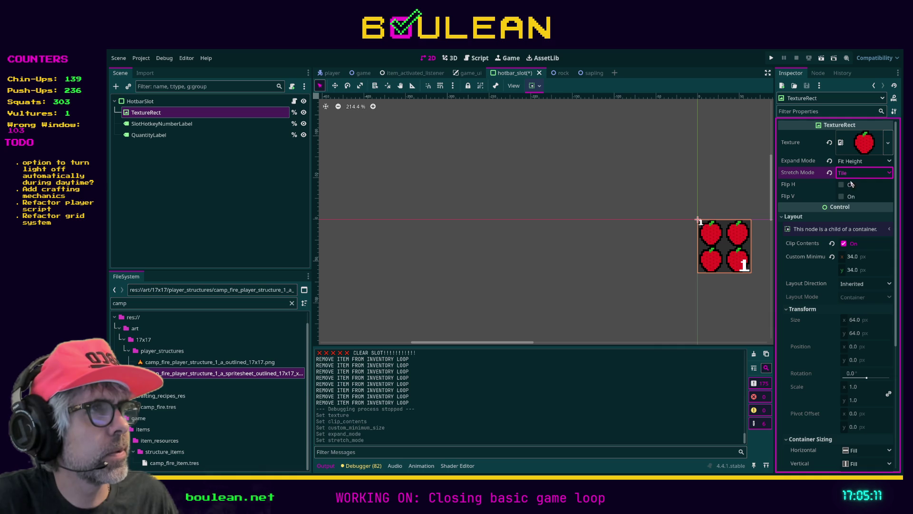
left_click(846, 210)
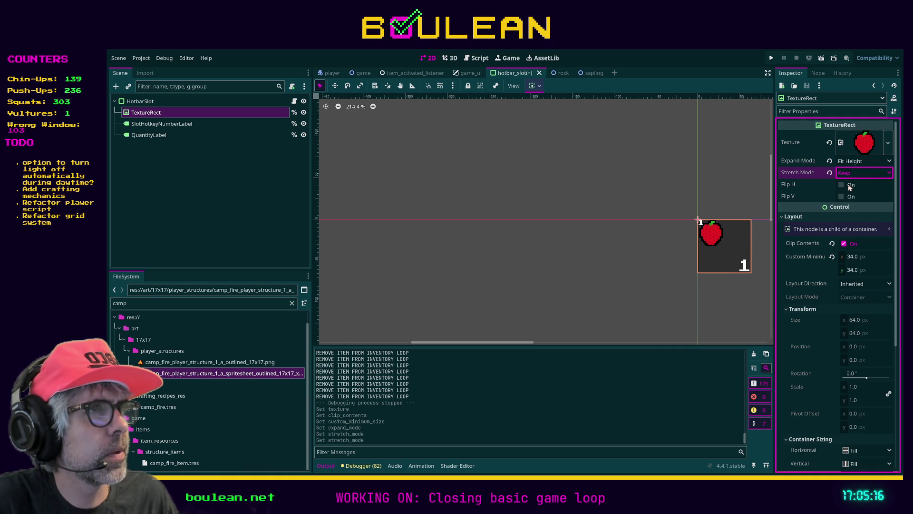
key("Up")
key("Up")
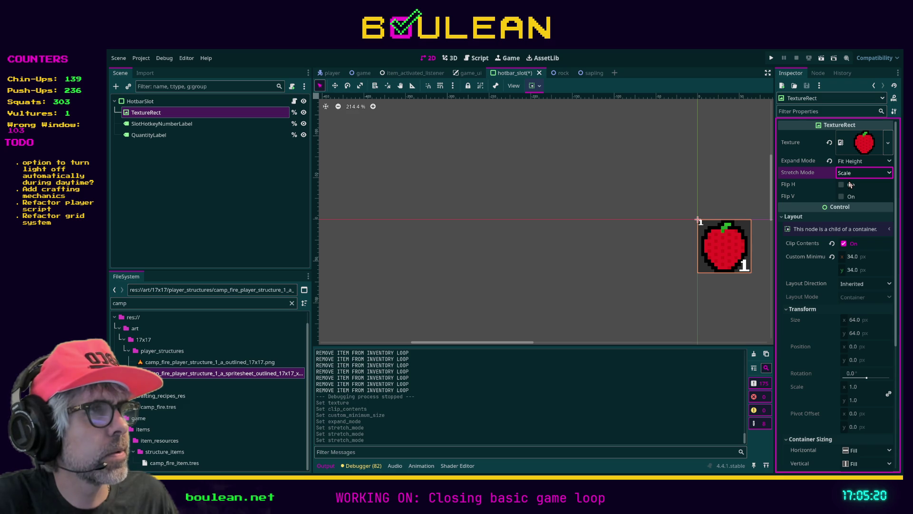
Try a 100 px minimum width, then restore it to 34
left_click(851, 257)
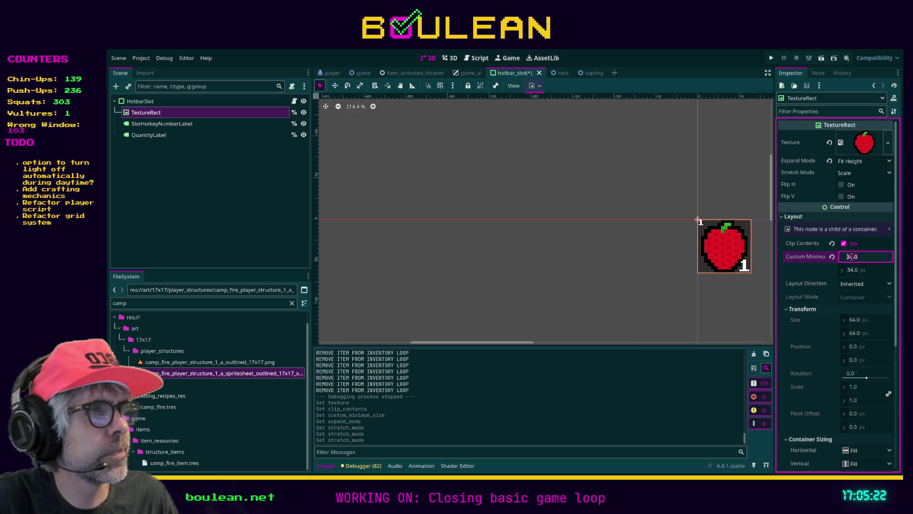
type("1")
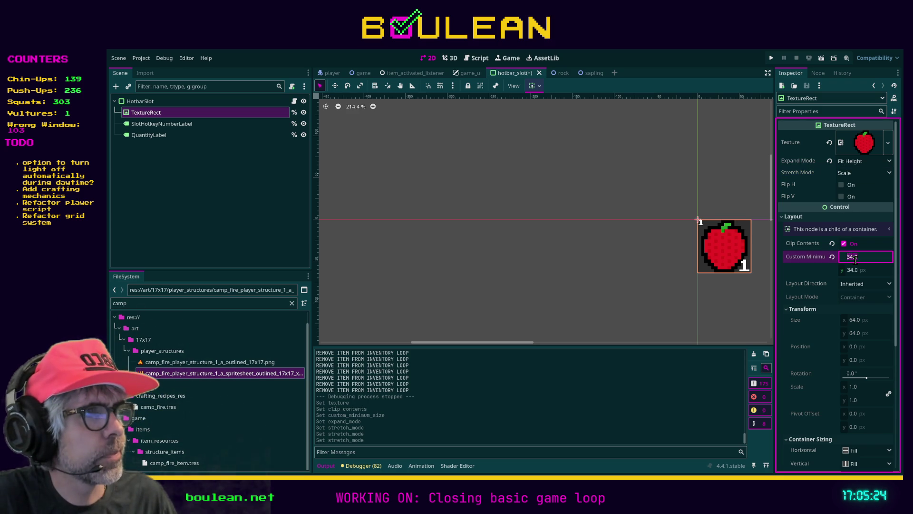
type("00")
key("Tab")
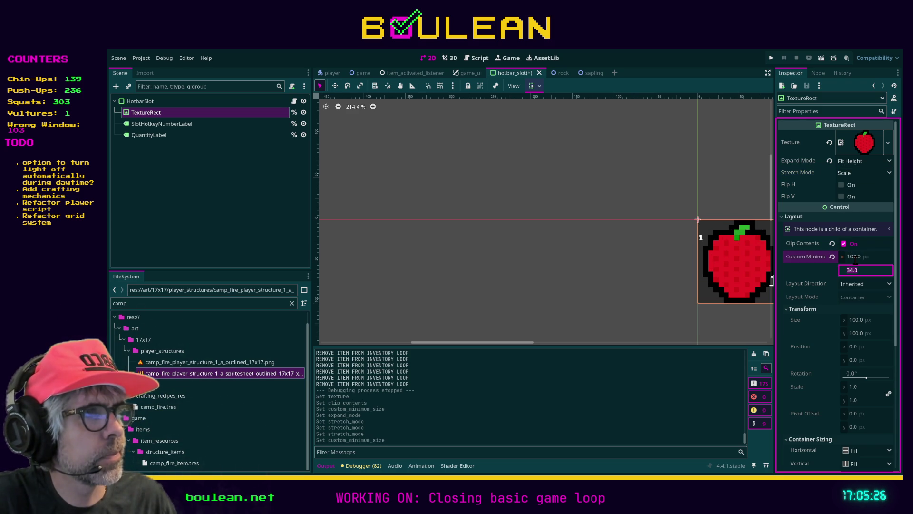
left_click(855, 258)
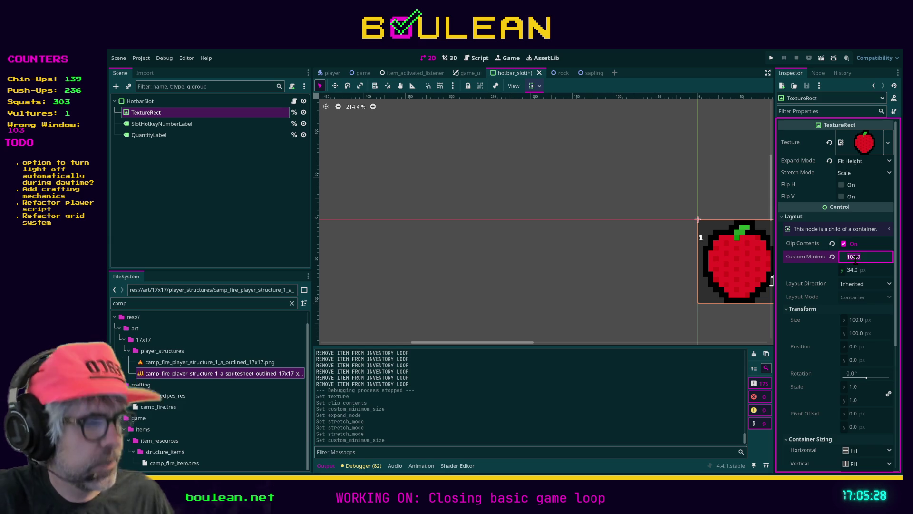
type("34")
key("Return")
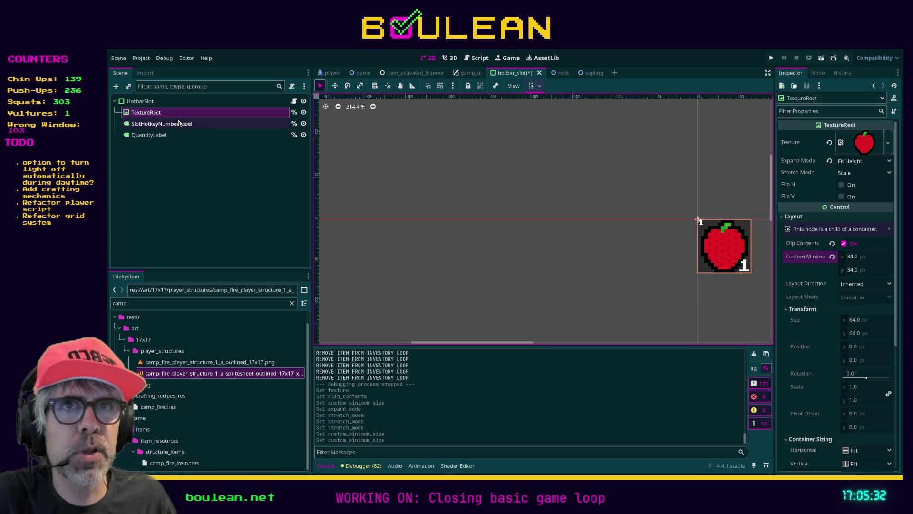
Make the campfire spritesheet the slot texture with Expand Mode Keep Size and Stretch Mode Tile
mouse_move(214, 372)
left_mouse_down()
mouse_move(164, 134)
mouse_move(145, 116)
mouse_move(808, 195)
mouse_move(859, 151)
left_mouse_up()
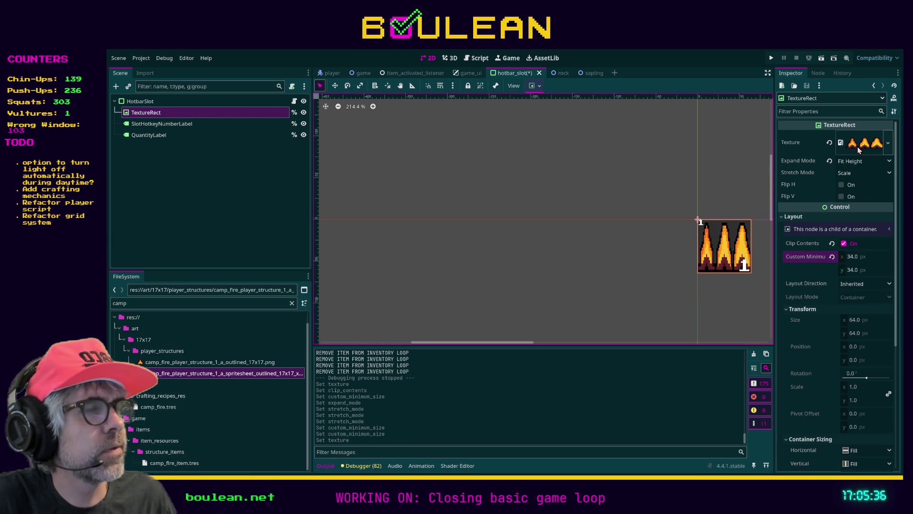
left_click(867, 164)
left_click(856, 195)
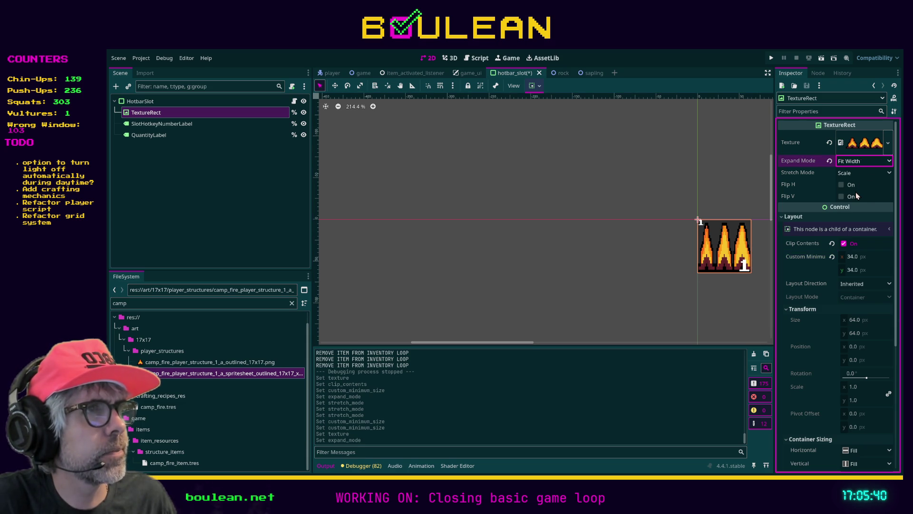
left_click(856, 173)
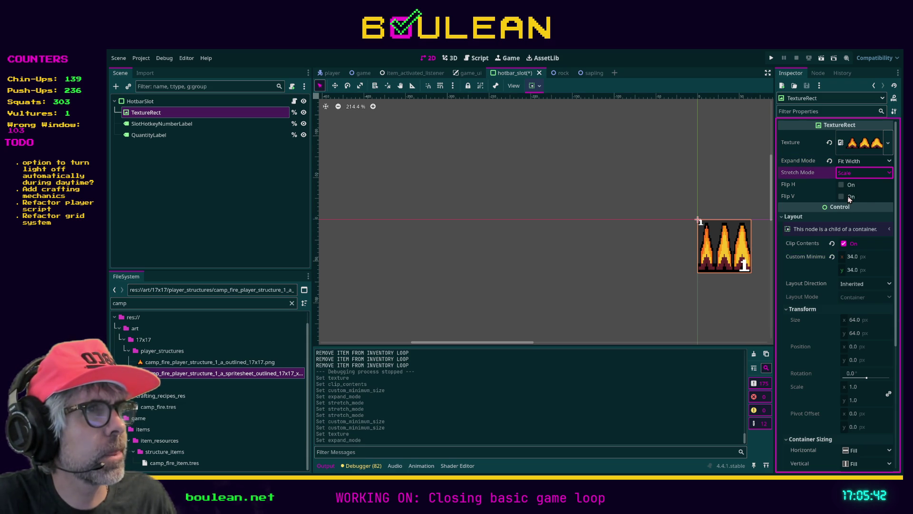
left_click(848, 196)
key("shift+Tab")
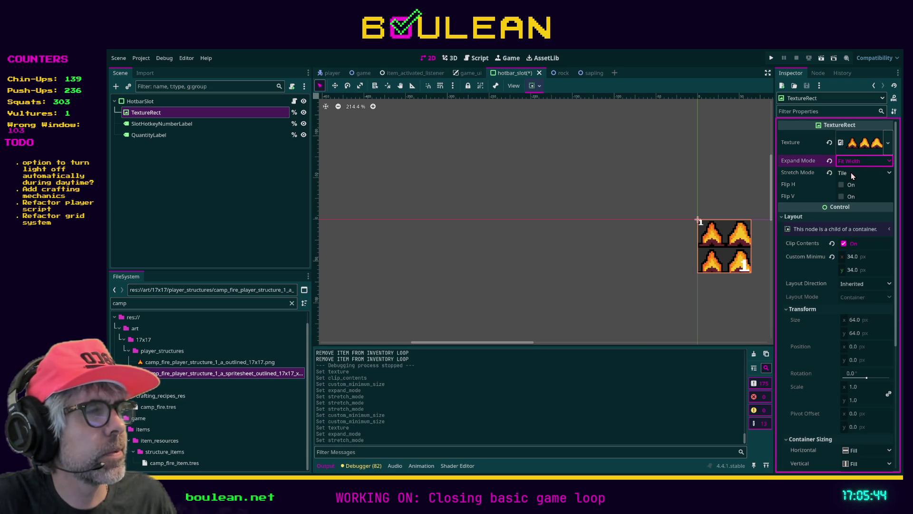
key("Down")
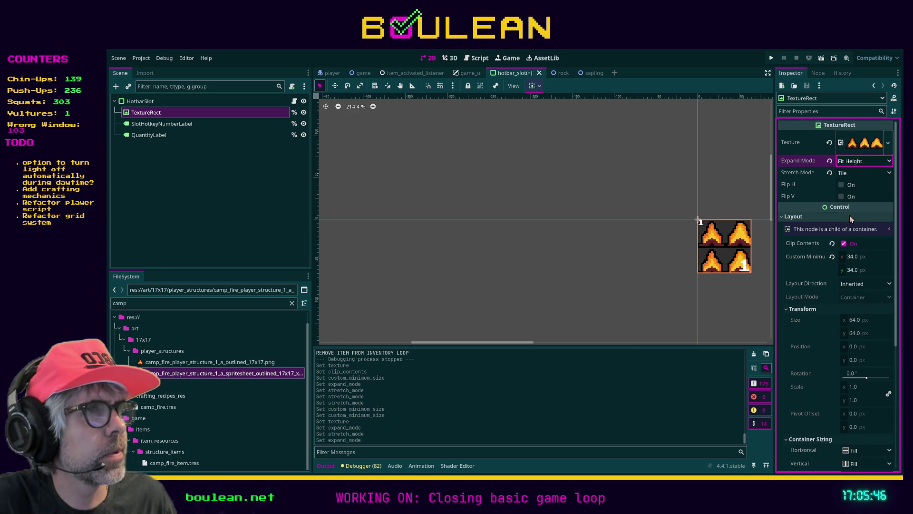
key("Down")
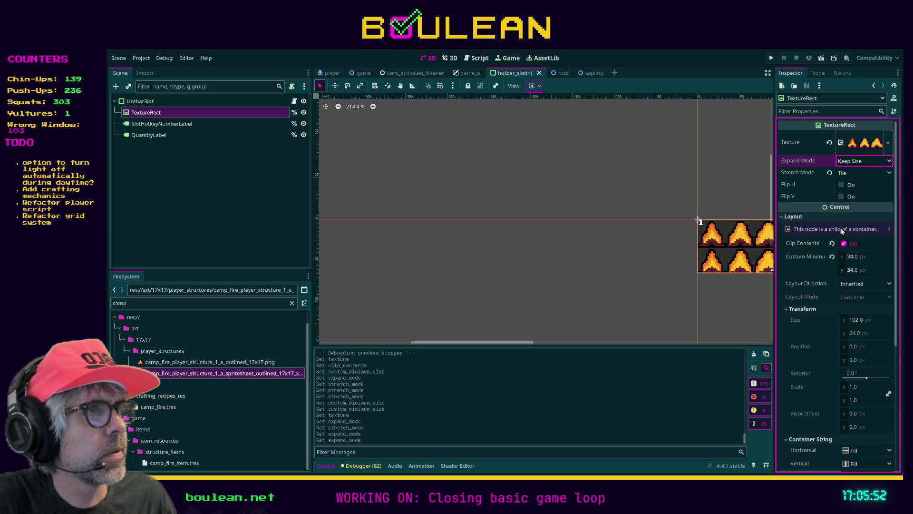
Toggle the slot's clipping off and back on, then inspect camp_fire_item.tres
mouse_move(469, 343)
left_mouse_down()
mouse_move(552, 344)
mouse_move(489, 343)
left_mouse_up()
left_click(844, 243)
left_click(844, 243)
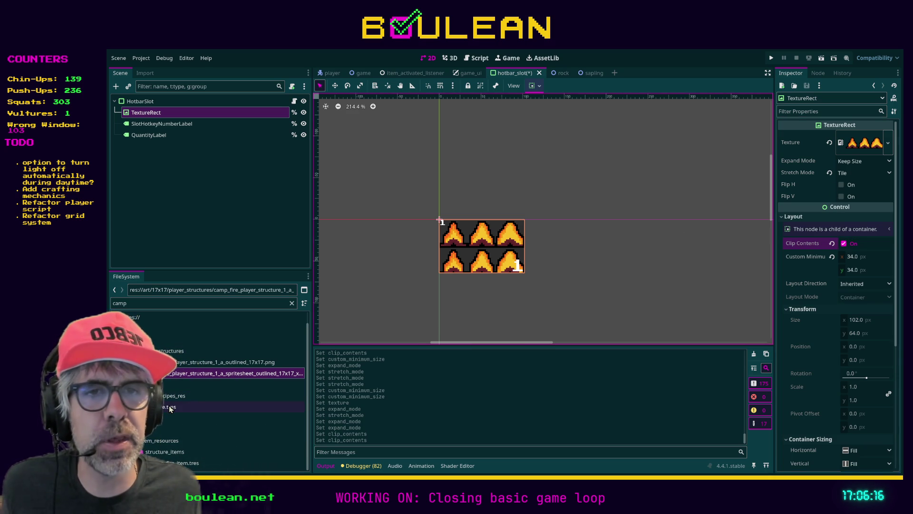
left_click(191, 463)
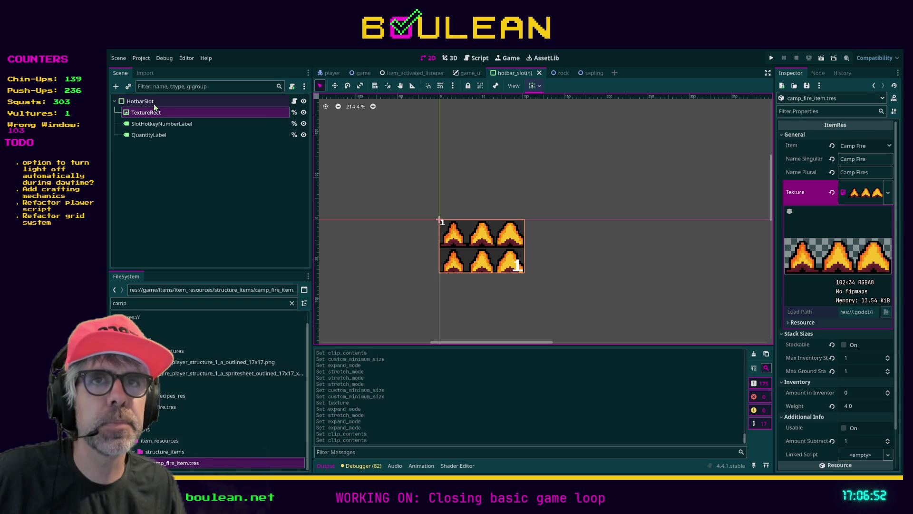
left_click(141, 100)
left_click(146, 112)
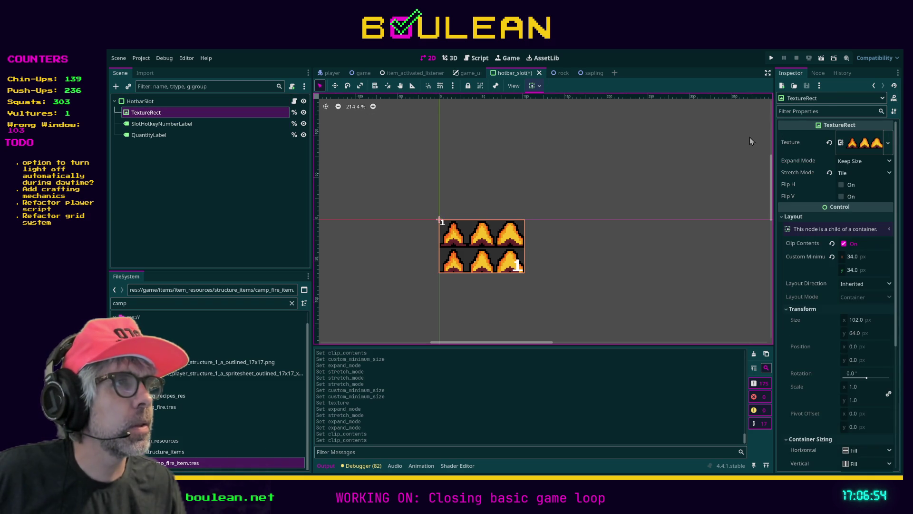
left_click(852, 162)
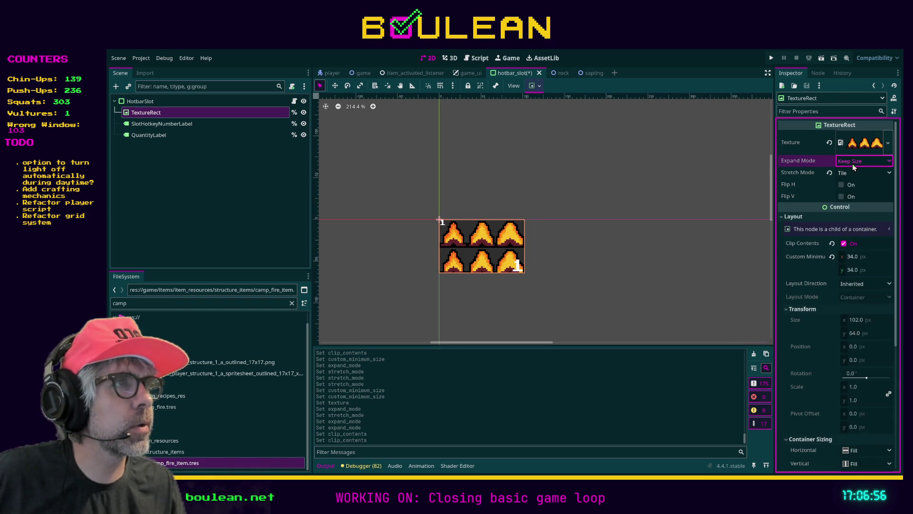
Set the texture's Expand Mode to Ignore Size and Stretch Mode to Keep Centered
left_click(852, 164)
left_click(854, 181)
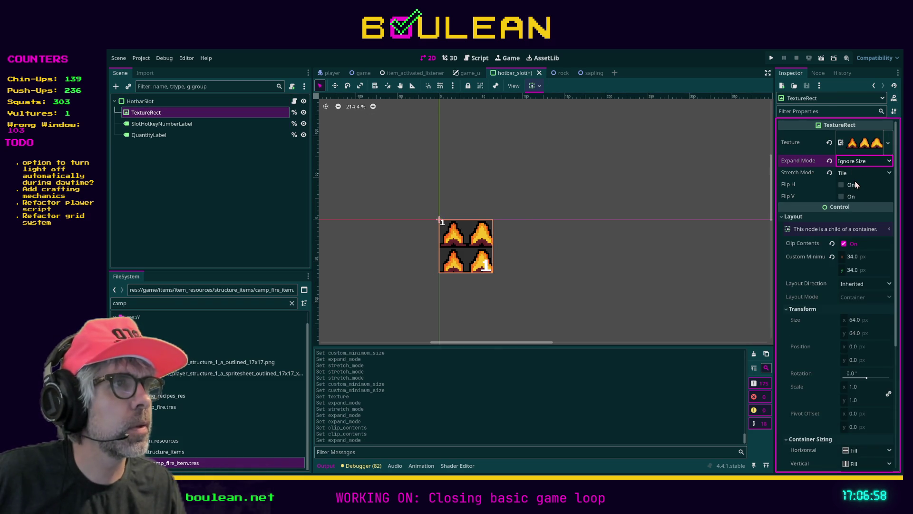
left_click(843, 173)
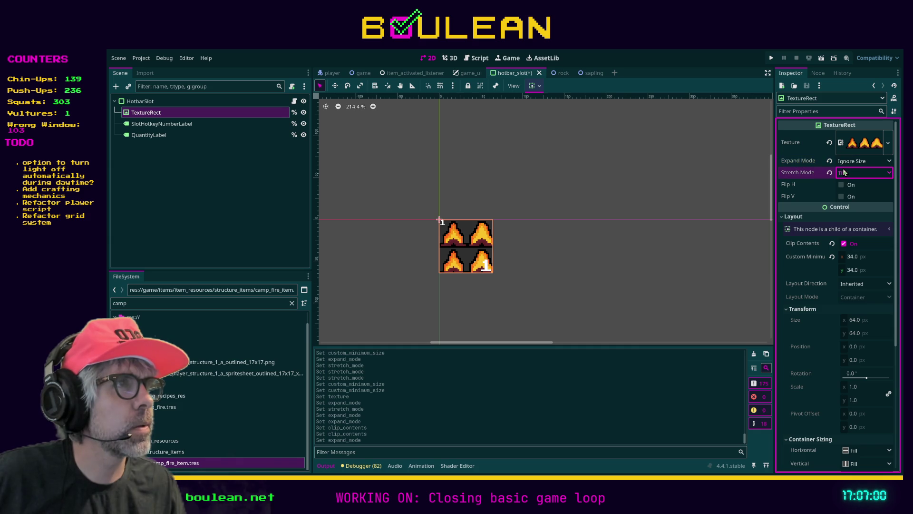
left_click(847, 190)
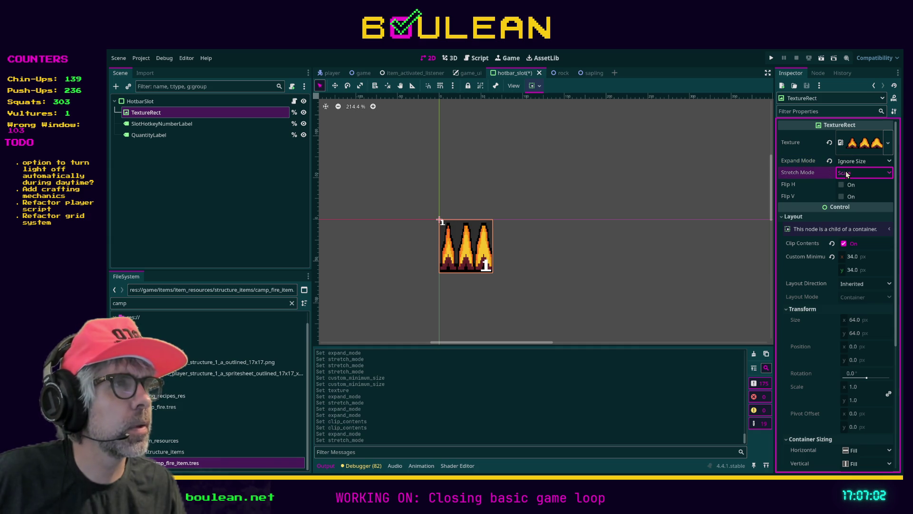
left_click(854, 214)
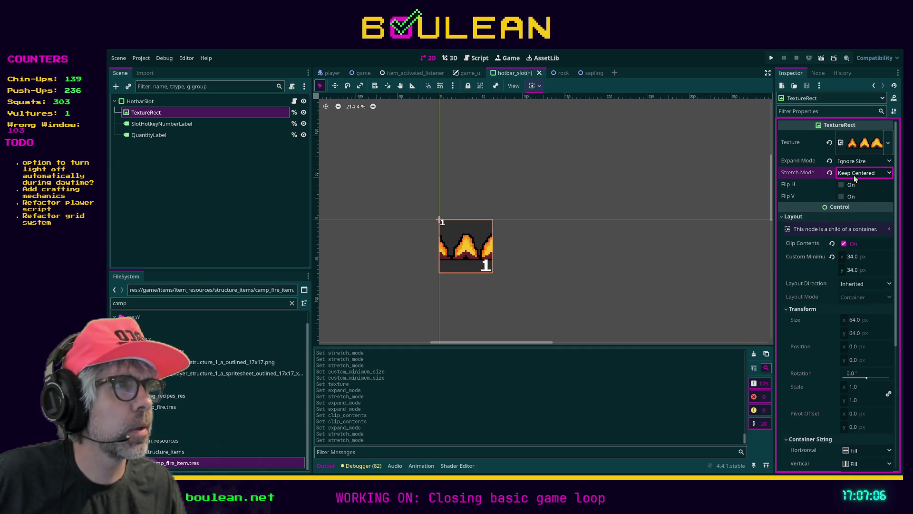
Experiment with minimum sizes of 12, 34 and 12.04, and revert layout direction to Inherited
left_click(862, 257)
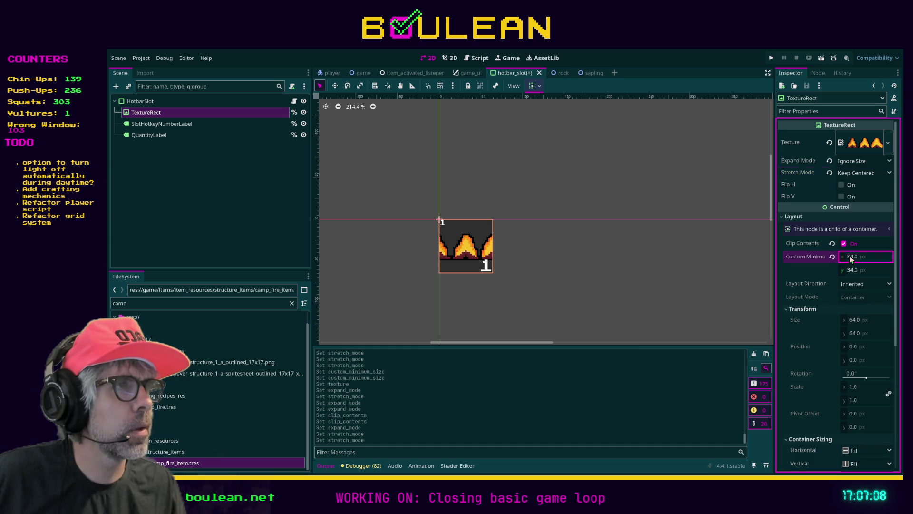
type("12")
key("Tab")
type("12")
key("Tab")
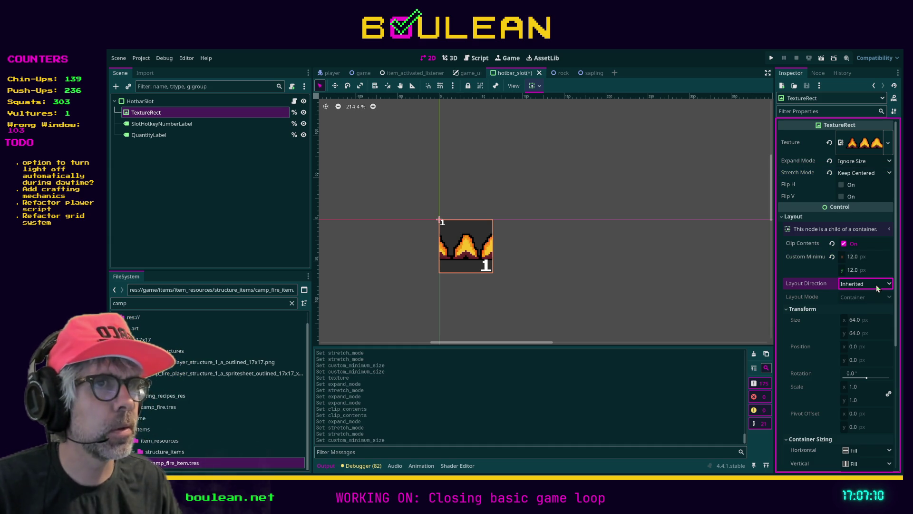
key("shift+Tab")
type("34")
key("shift+Tab")
type("4")
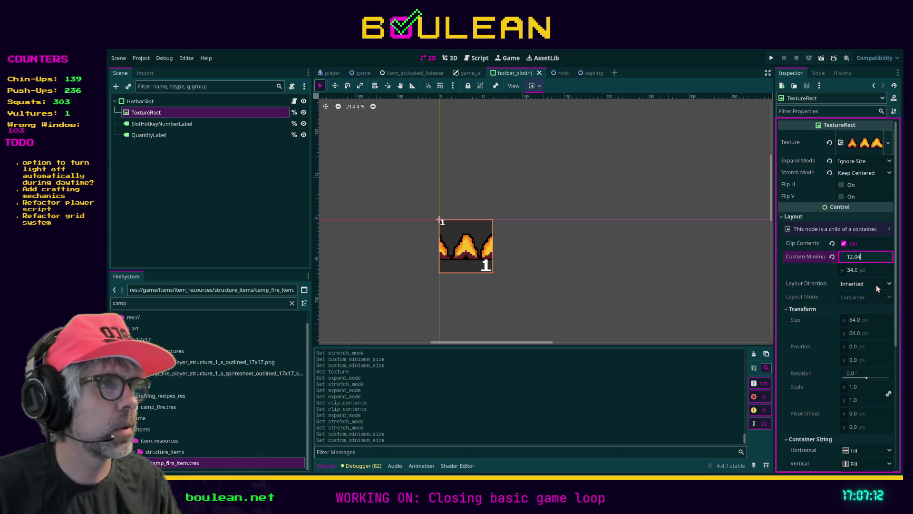
key("Tab")
key("Tab")
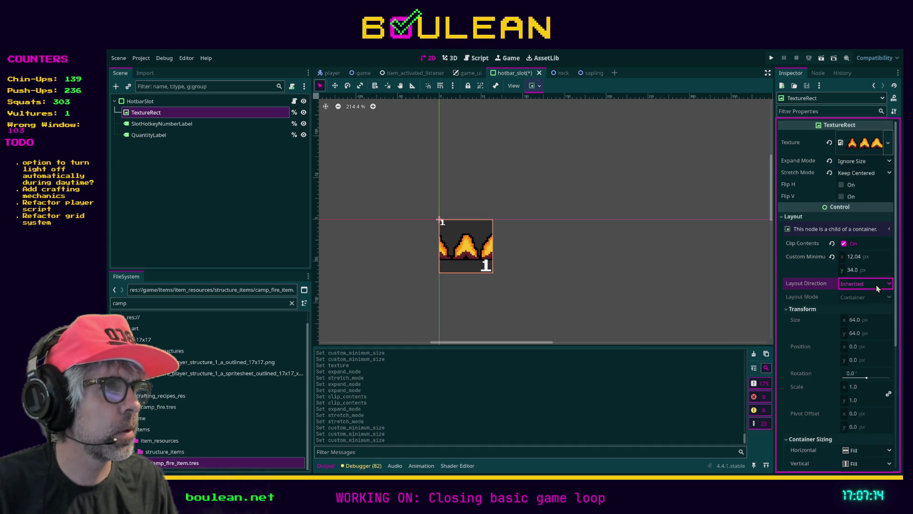
key("Down")
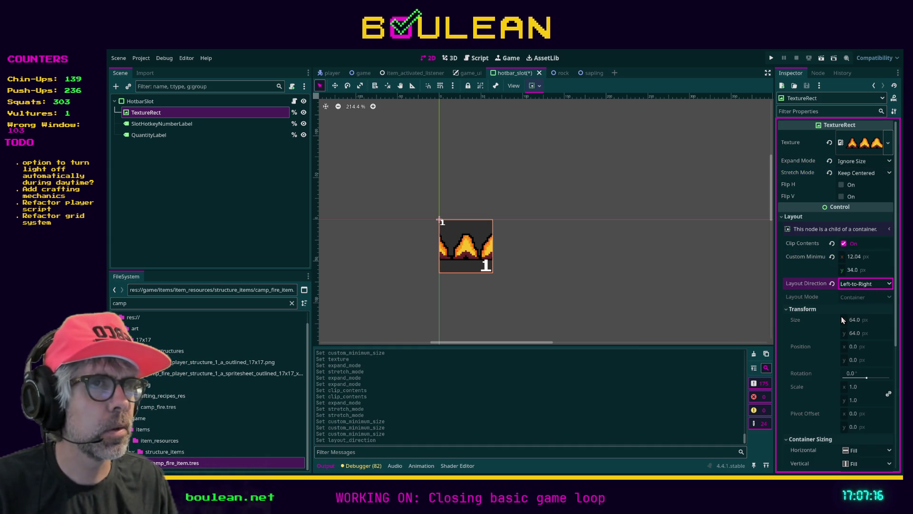
left_click(832, 283)
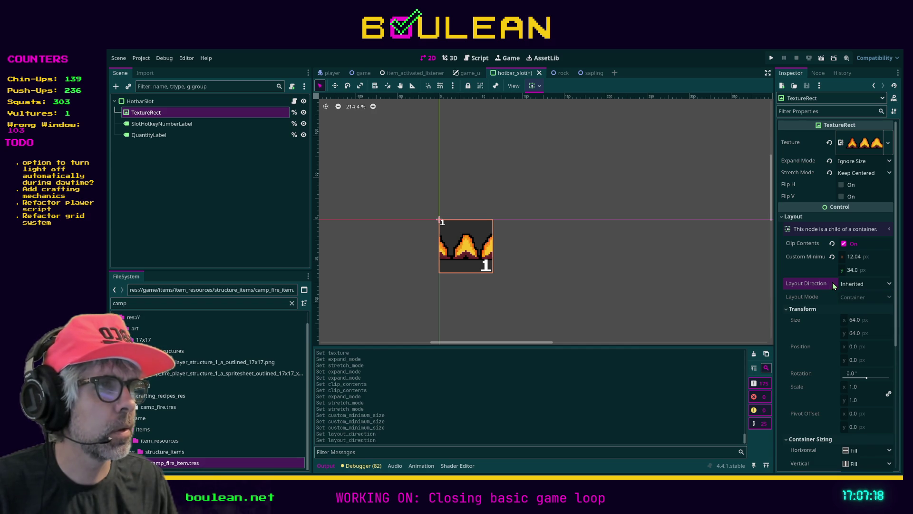
Set Container Sizing to Shrink Begin horizontally and Shrink End vertically
left_click(857, 320)
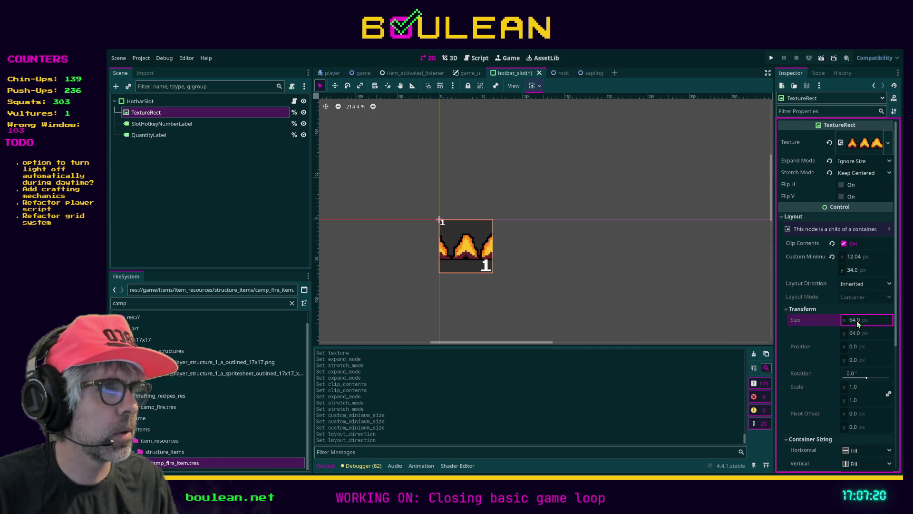
left_click(855, 449)
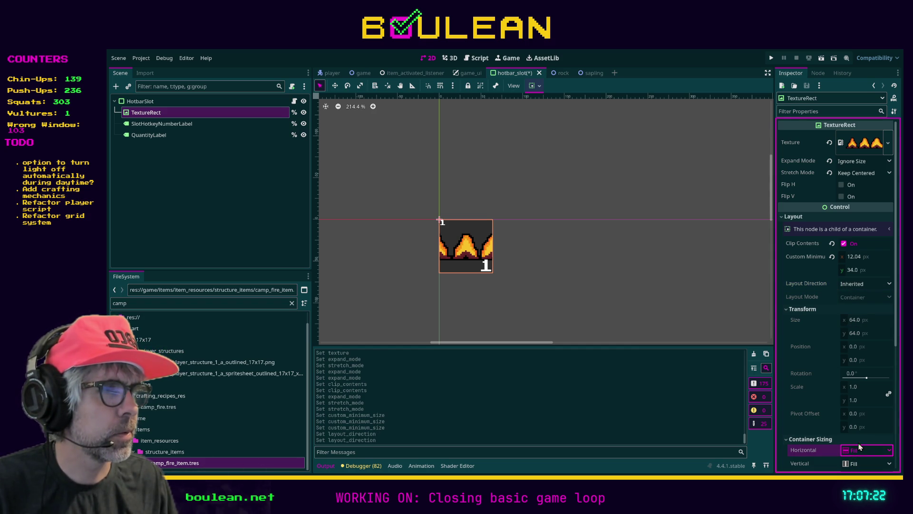
left_click(863, 440)
left_click(863, 463)
left_click(862, 453)
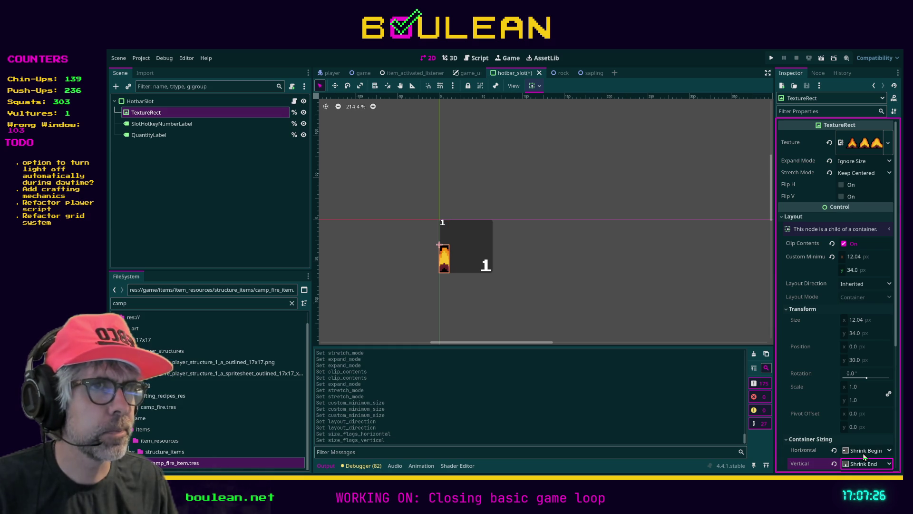
Set the texture's Custom Minimum Size to 72×72 px
left_click(855, 258)
type("34")
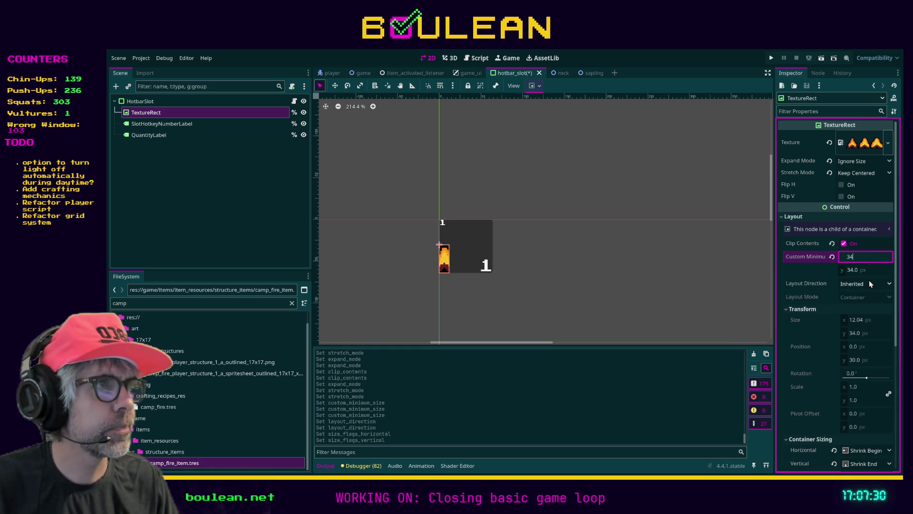
key("Return")
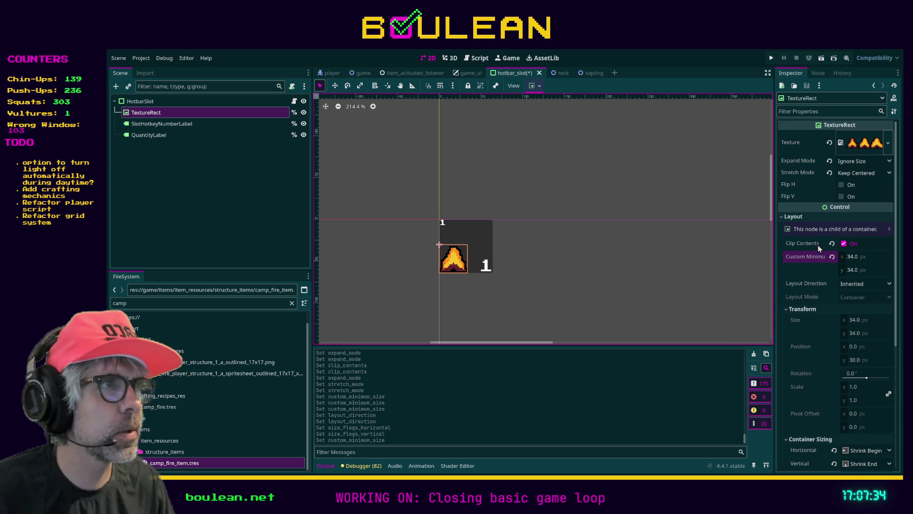
left_click(856, 258)
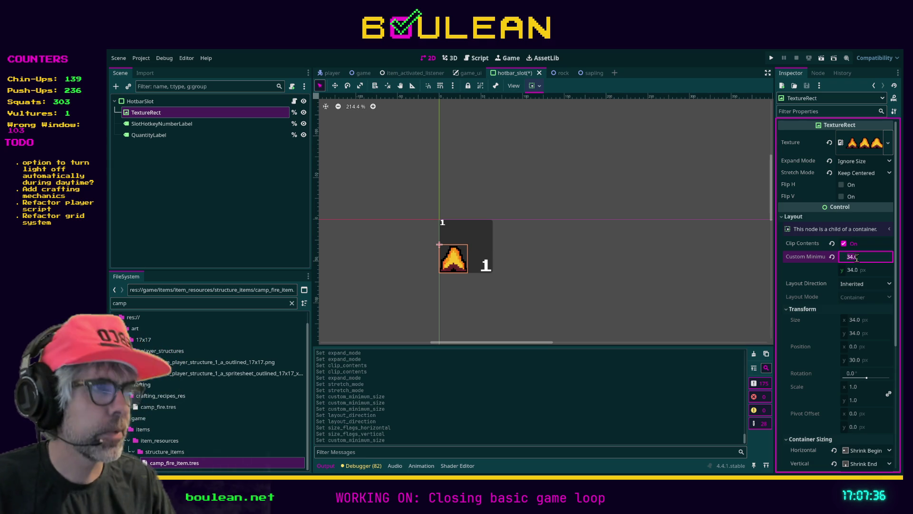
type("72")
key("Tab")
type("72")
key("Tab")
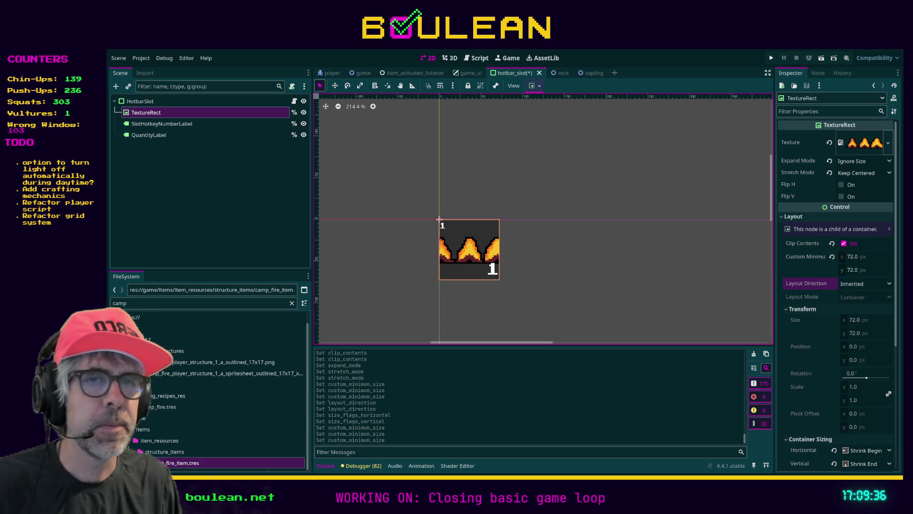
scroll(836, 295, "down", 5)
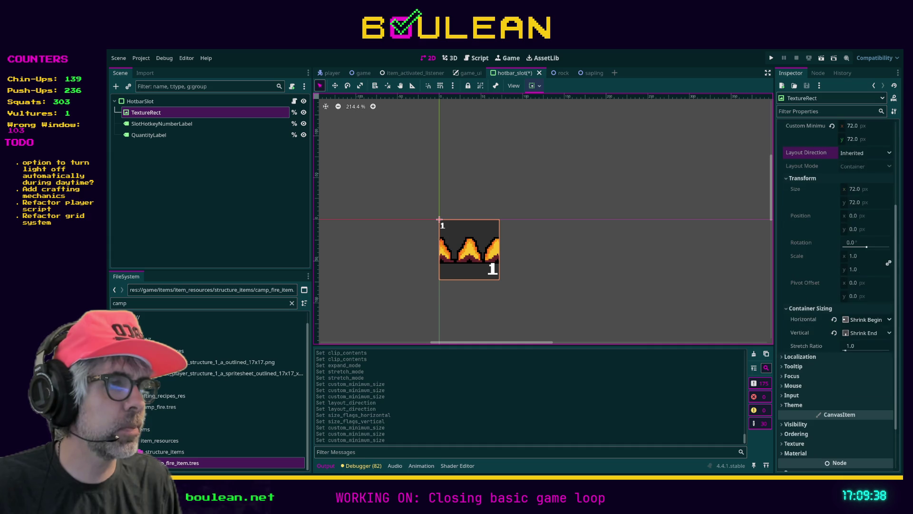
Undo the seven recent TextureRect edits, save hotbar_slot, and run the game with F5
scroll(836, 294, "up", 2)
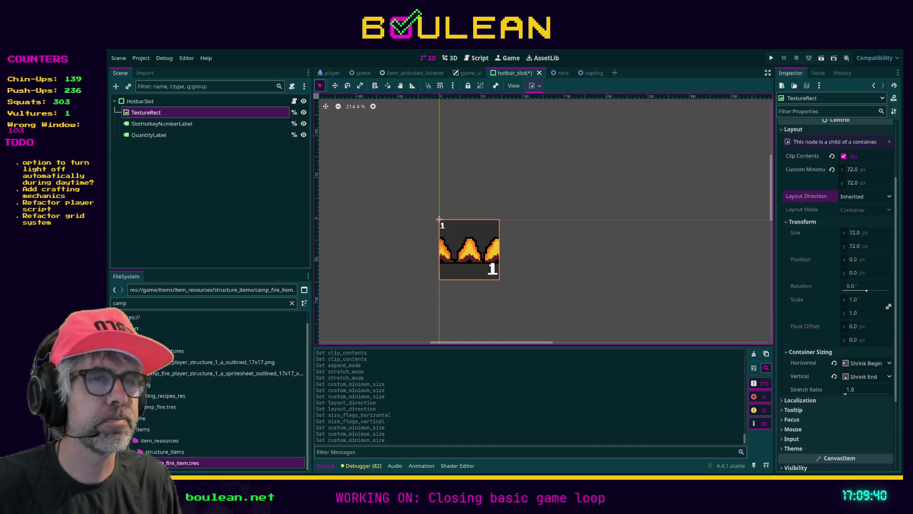
key("ctrl+z")
key("ctrl+z")
key("ctrl+z")
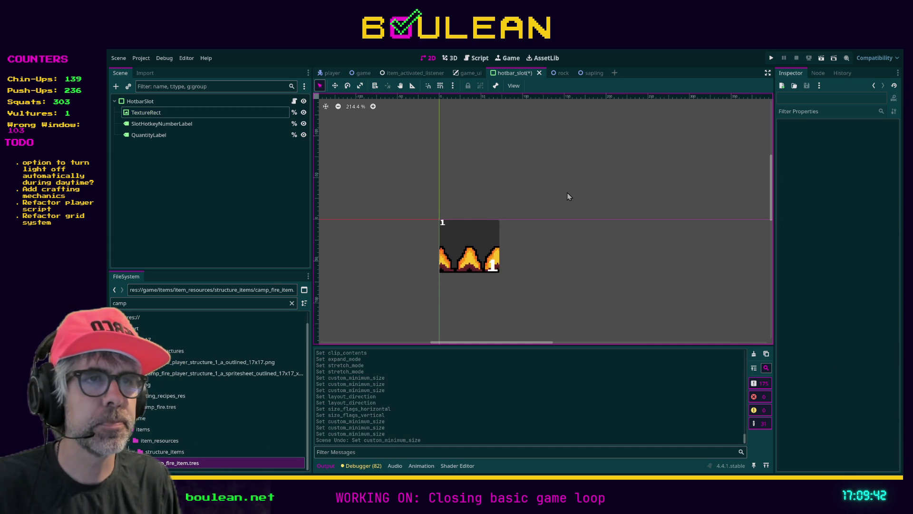
key("ctrl+z")
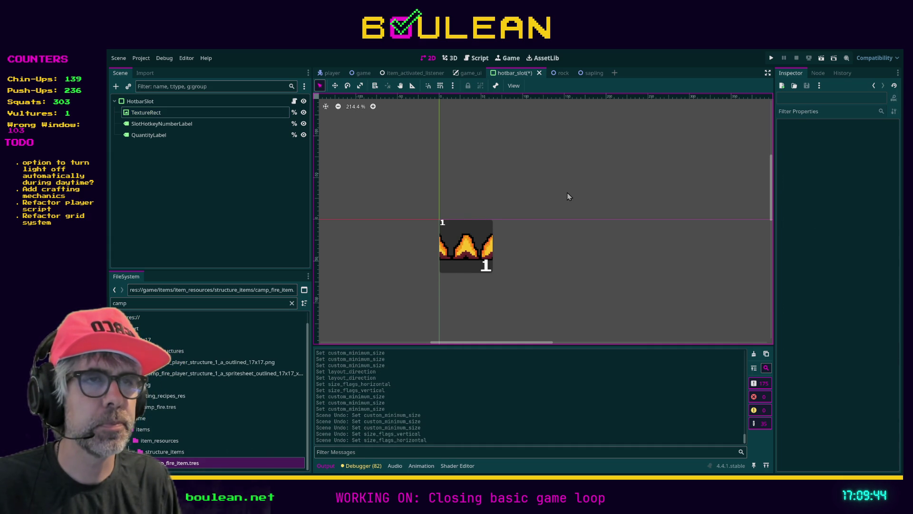
key("ctrl+z")
key("ctrl+z")
key("ctrl+z")
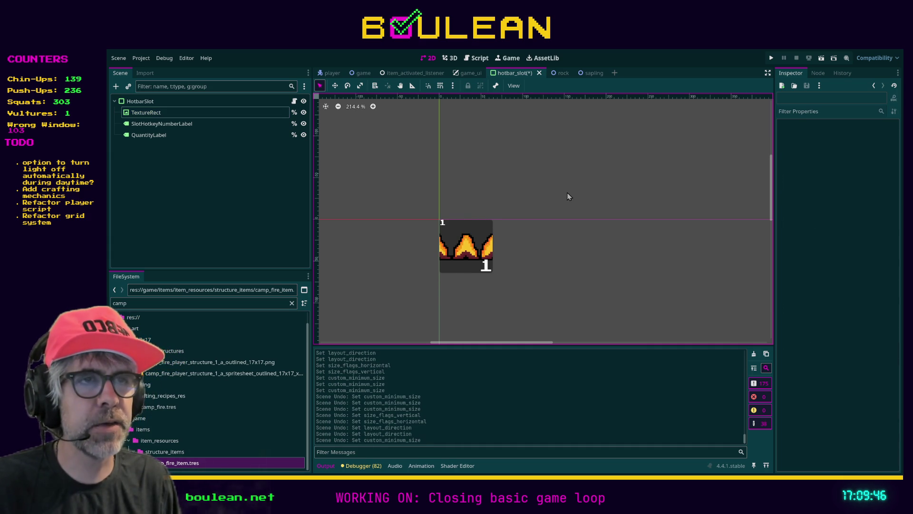
key("ctrl+z")
key("ctrl+z")
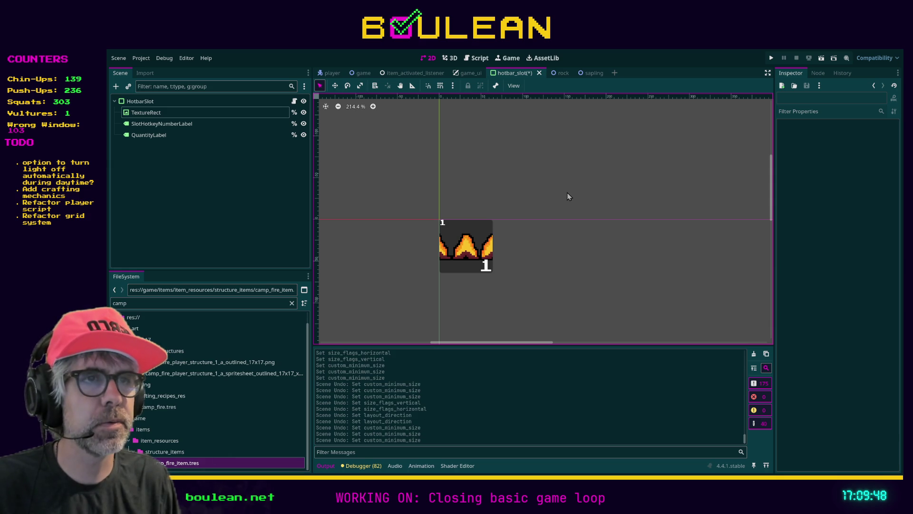
key("ctrl+z")
key("ctrl+z")
key("ctrl+z")
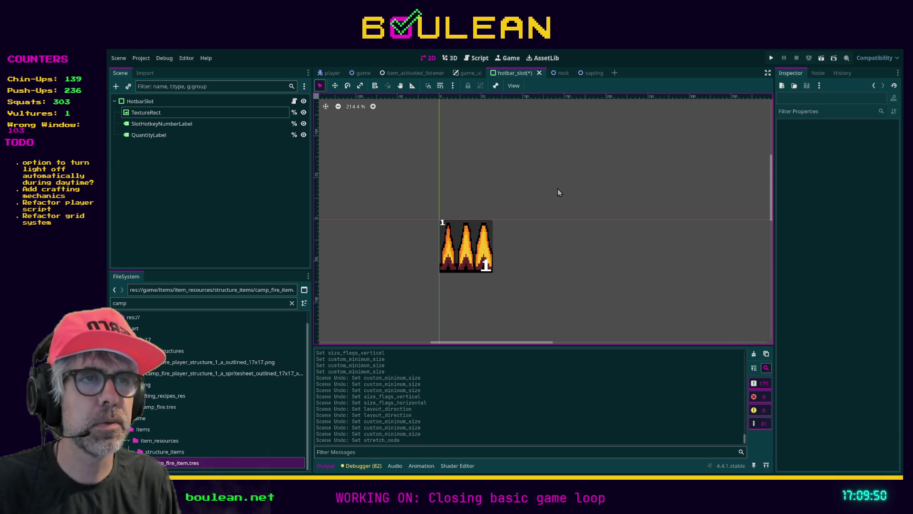
key("ctrl+z")
key("ctrl+z")
key("ctrl+z")
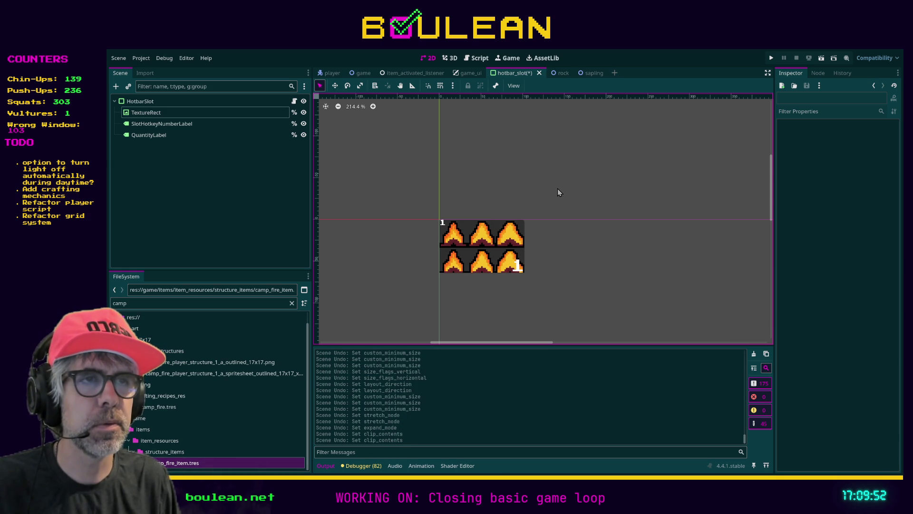
key("ctrl+z")
key("ctrl+z")
key("ctrl+z")
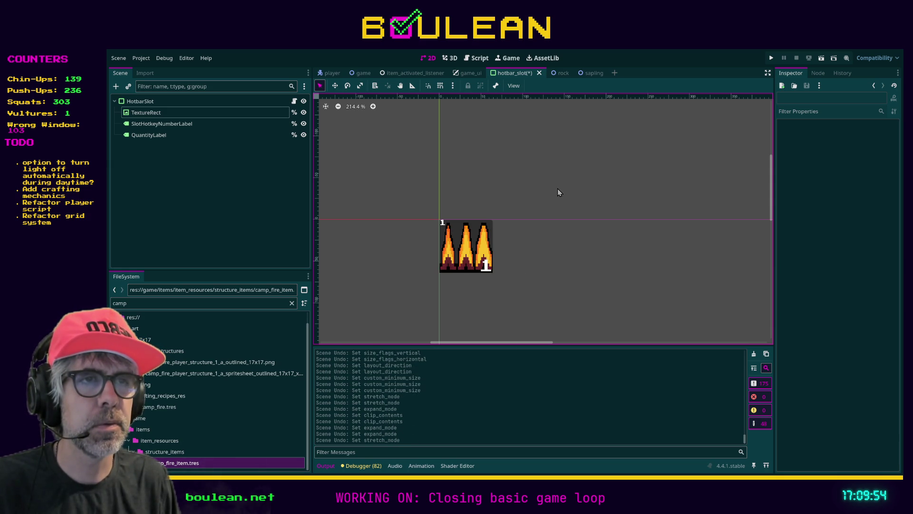
key("ctrl+s")
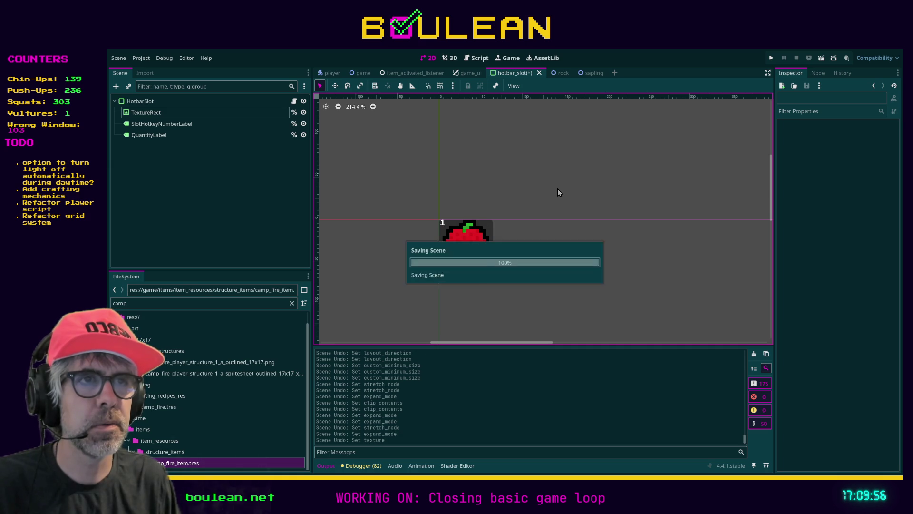
key("F5")
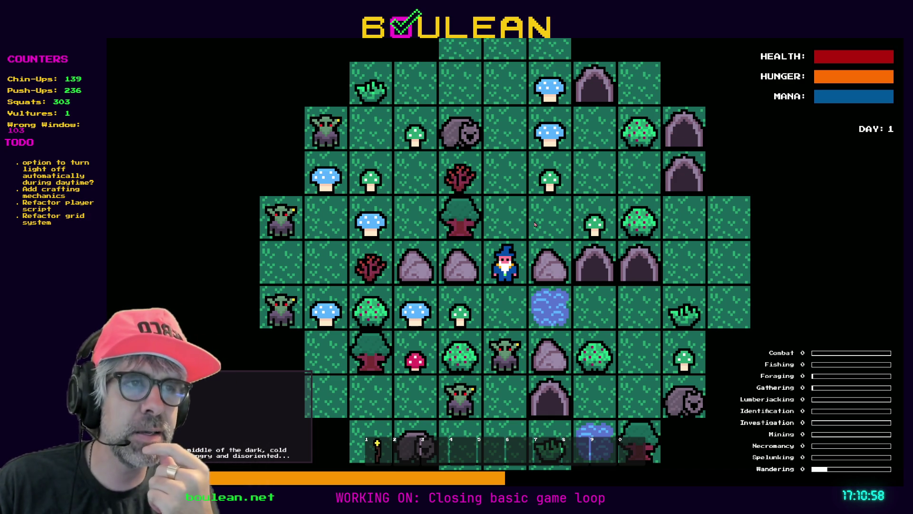
Move down, harvest the green mushroom, and kill the goblin below the wizard
key("Down")
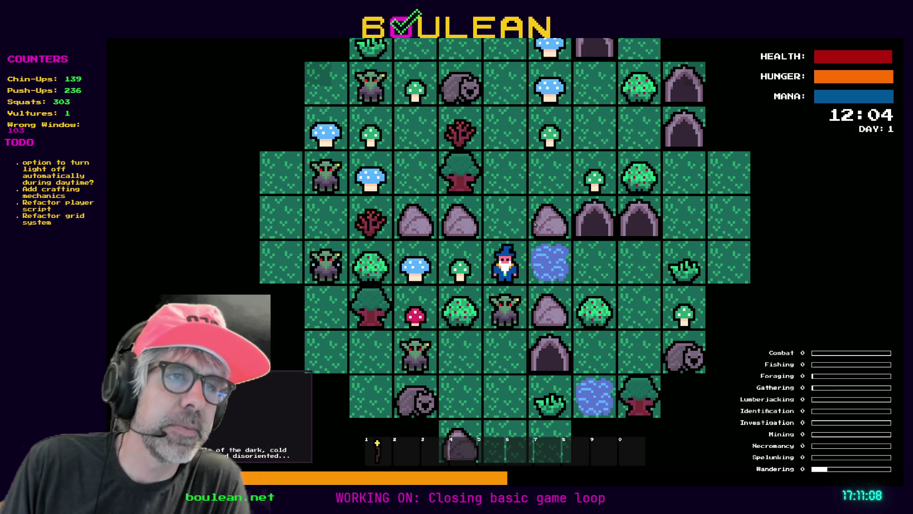
key("Left")
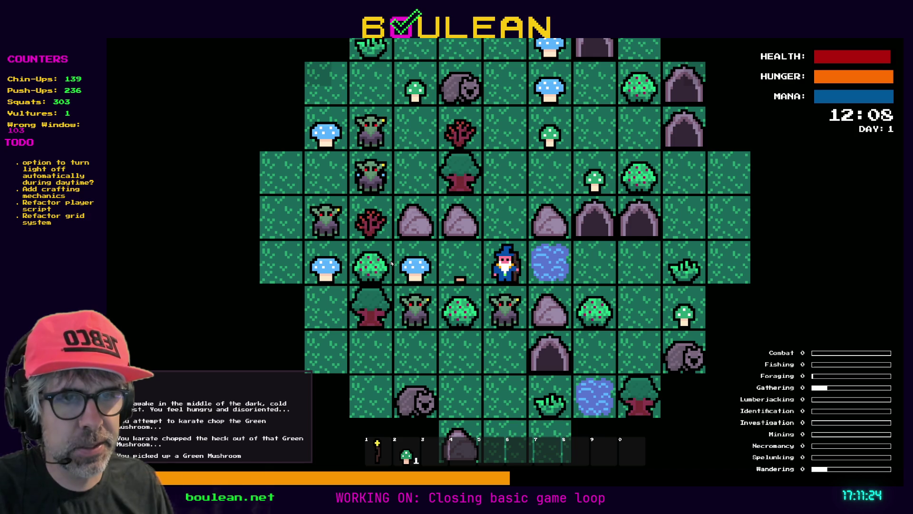
key("Down")
key("Down")
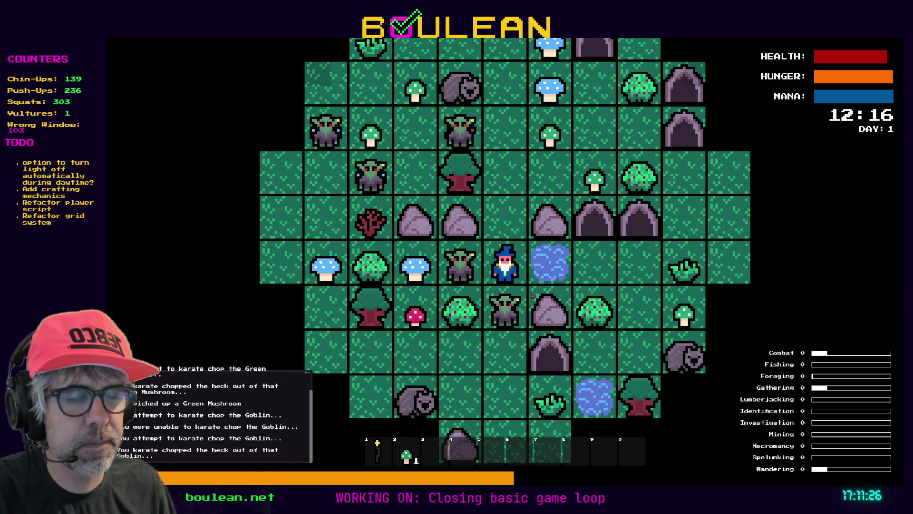
key("Down")
key("Down")
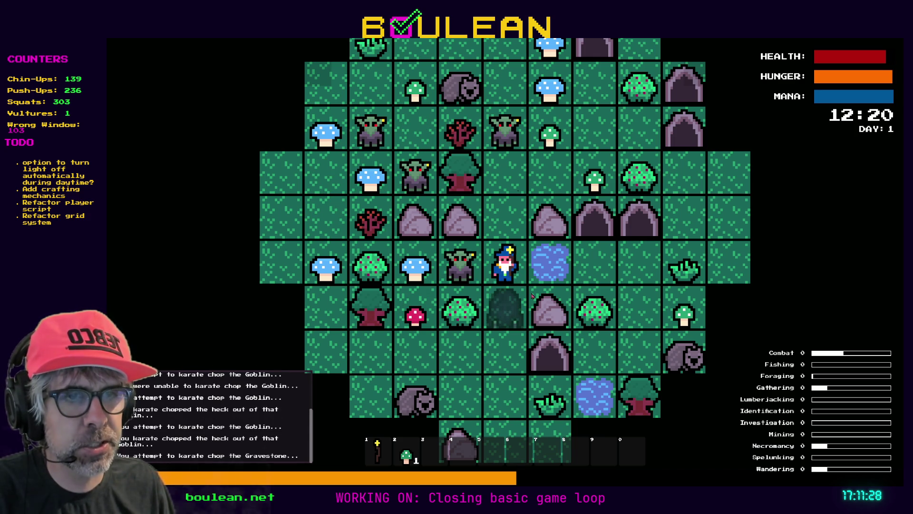
key("Down")
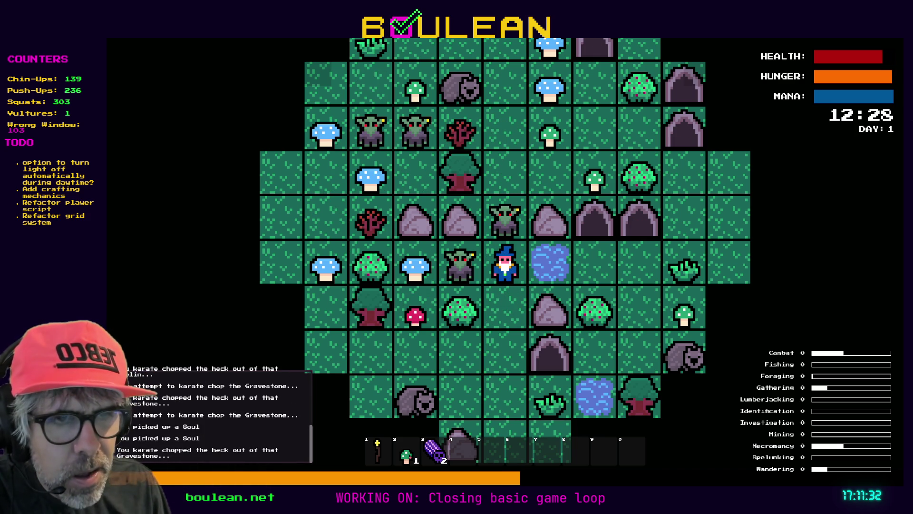
Kill the goblin to the left and its gravestone, scroll around, then stop the game with F8
key("Left")
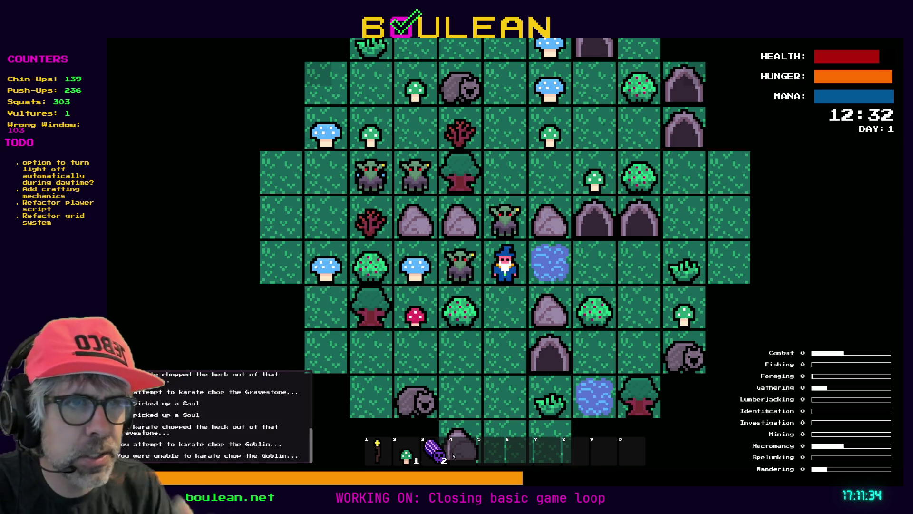
key("Left")
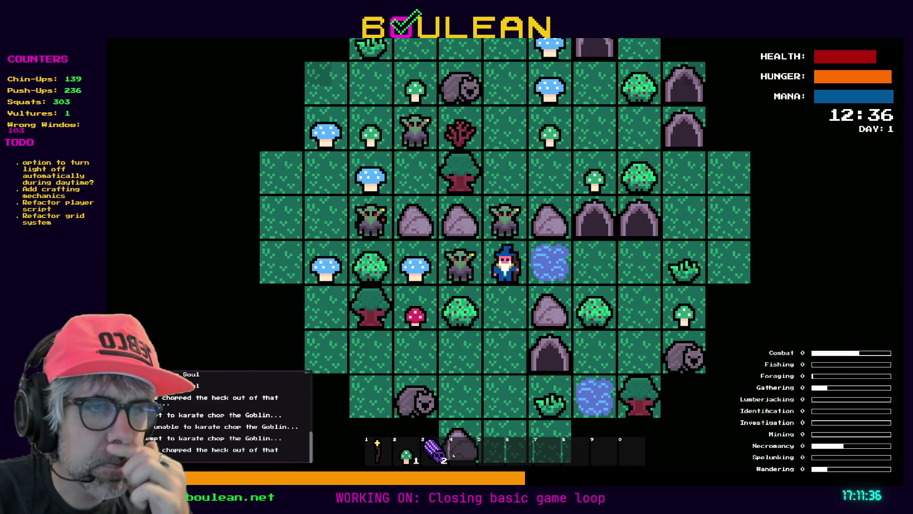
key("Left")
key("Left")
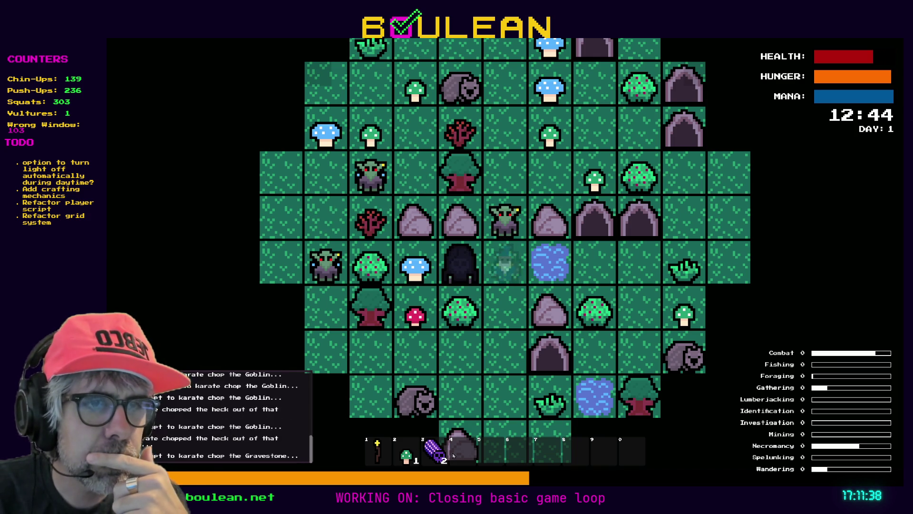
key("Left")
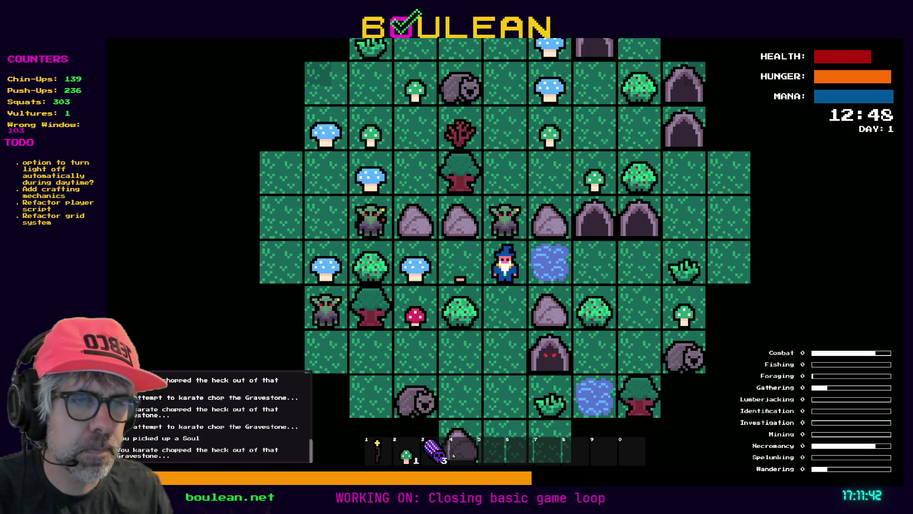
scroll(444, 382, "down", 4)
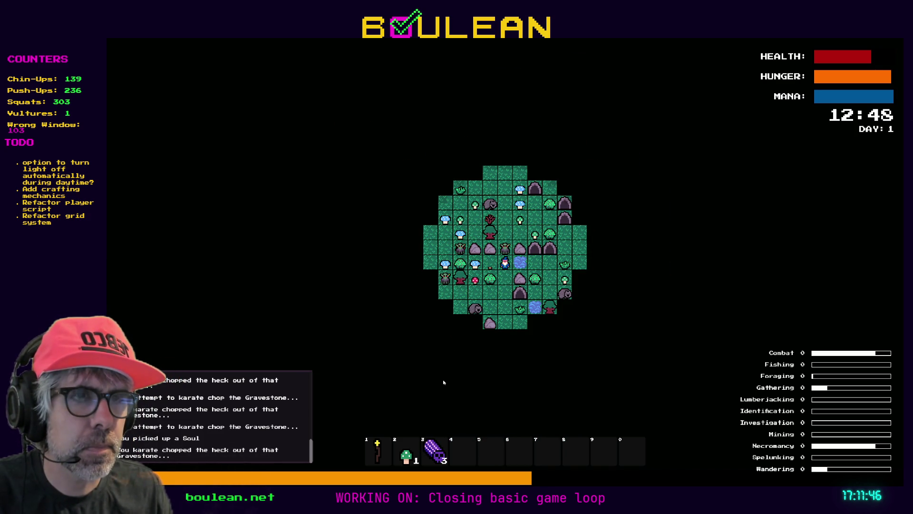
scroll(443, 382, "down", 2)
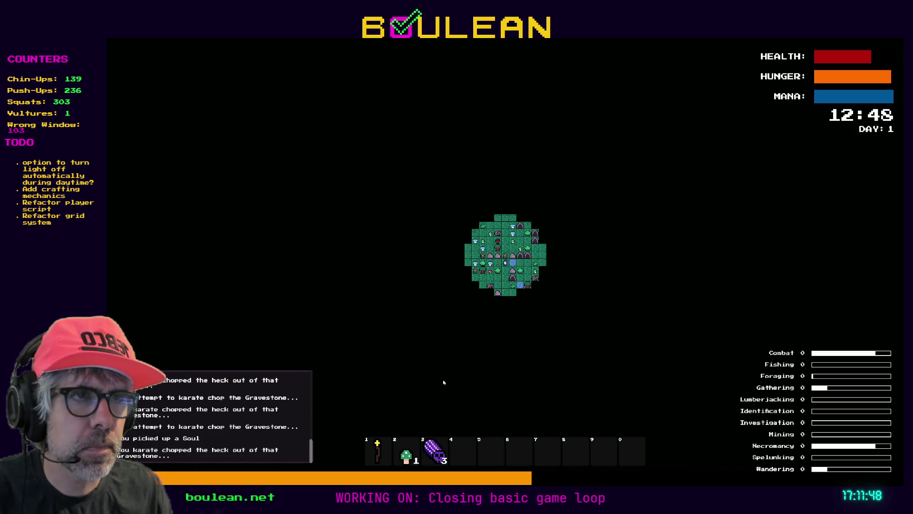
scroll(443, 382, "up", 6)
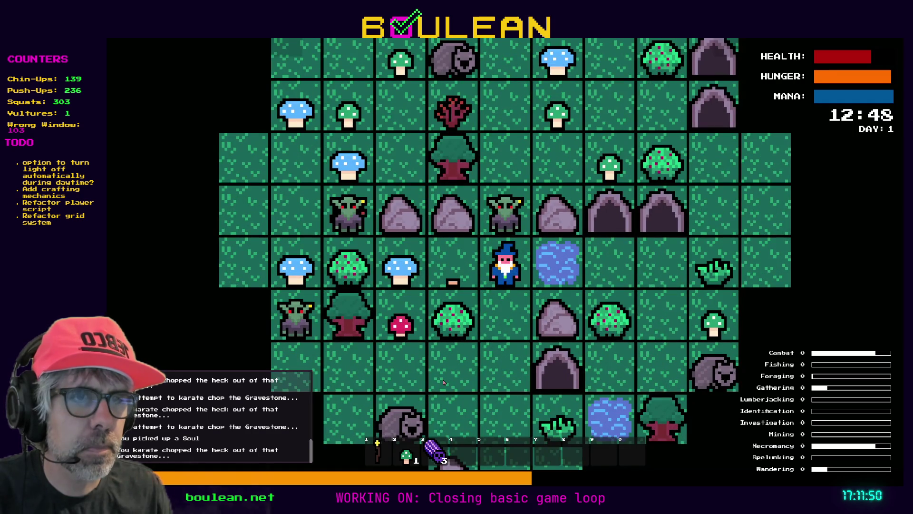
scroll(443, 382, "up", 2)
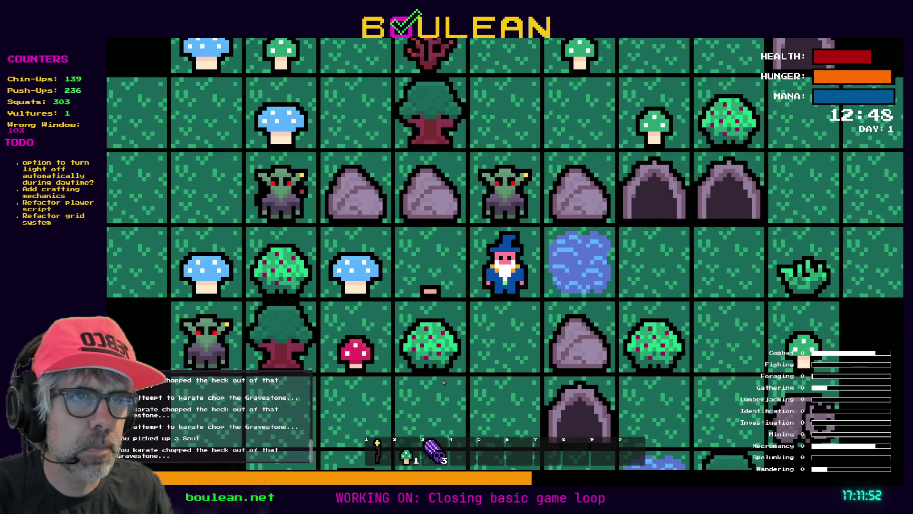
scroll(443, 382, "down", 2)
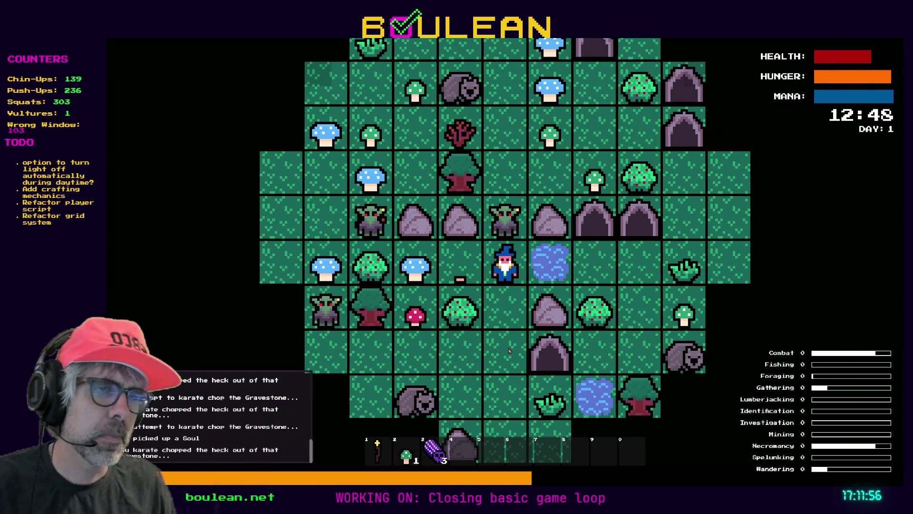
key("F8")
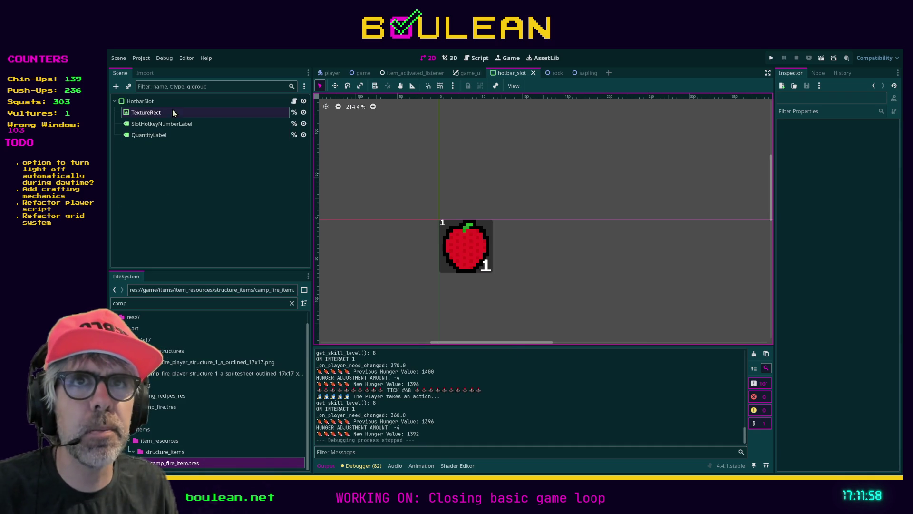
On the HotbarSlot root, enter 32 for both Layout minimum size fields, then change x to 128
left_click(164, 103)
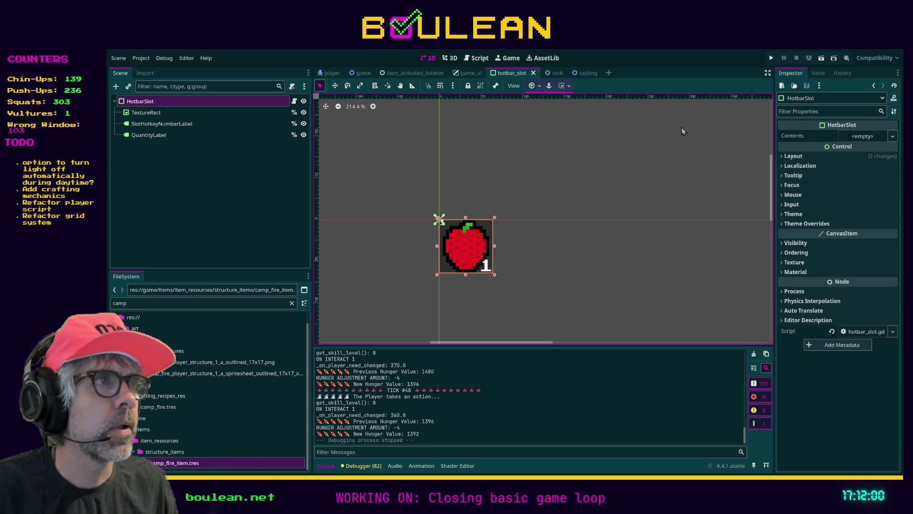
left_click(162, 112)
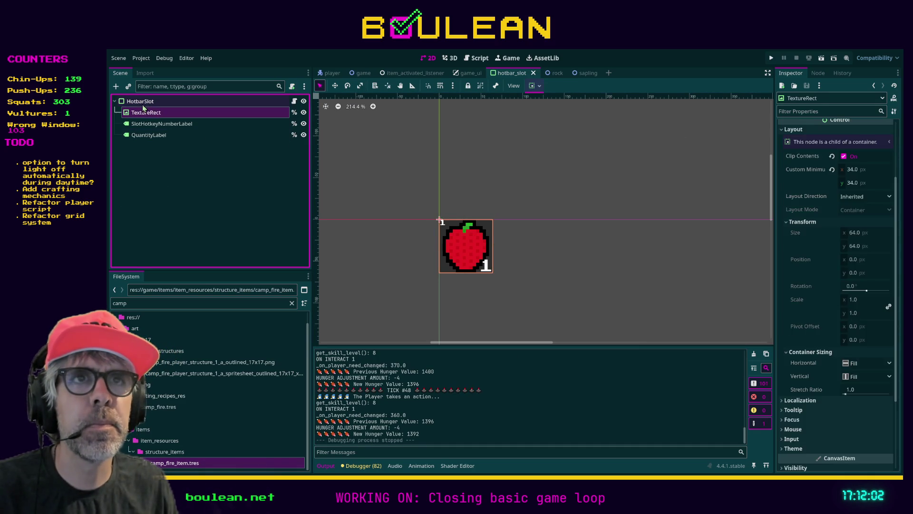
left_click(141, 104)
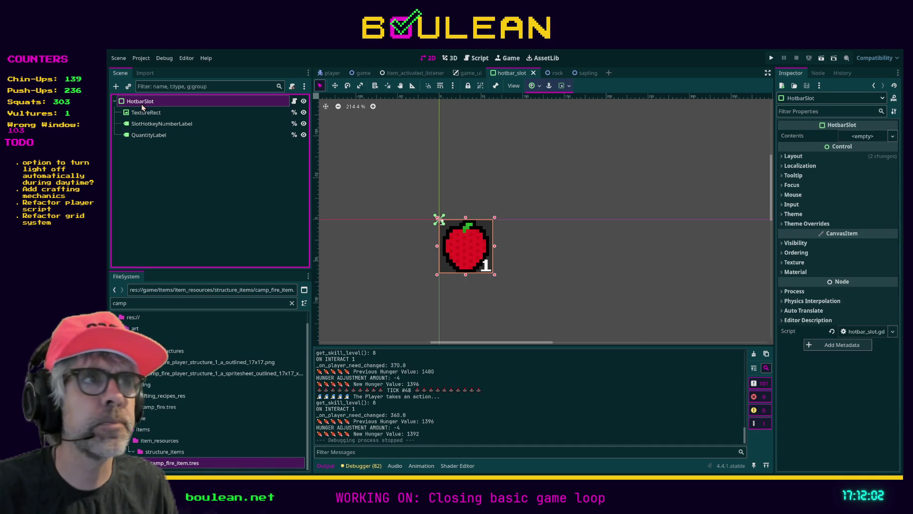
left_click(794, 156)
left_click(847, 206)
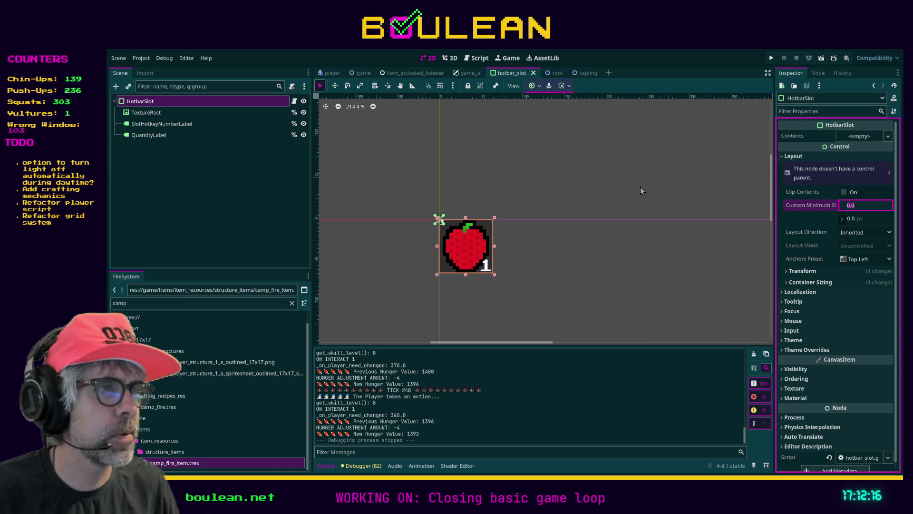
type("32")
key("Tab")
type("32")
key("Tab")
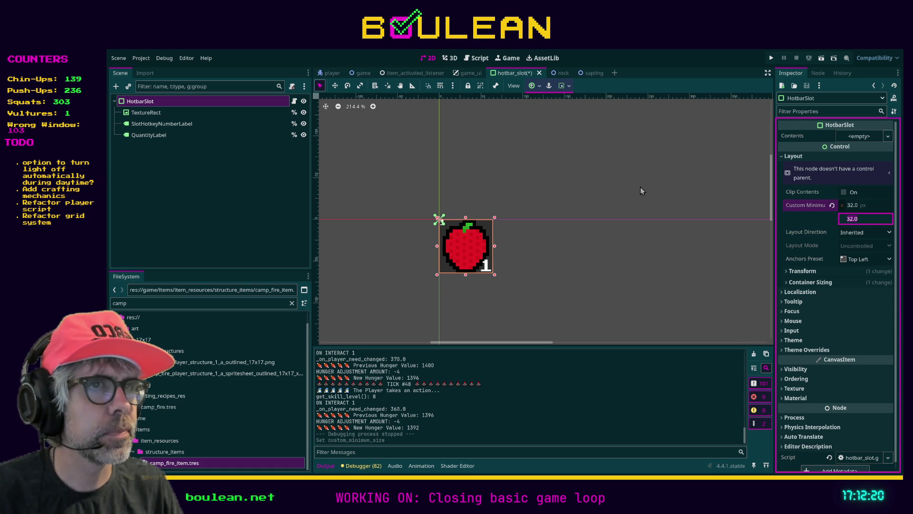
key("shift+Tab")
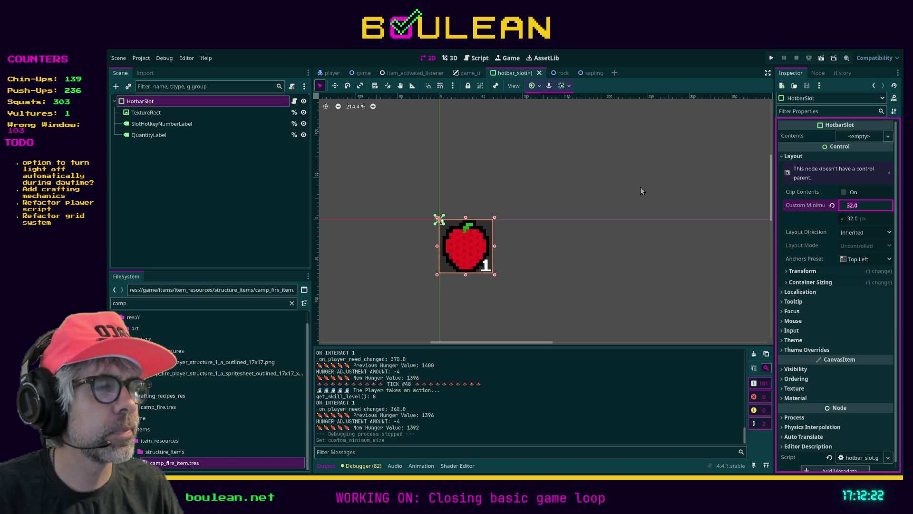
type("128")
key("Tab")
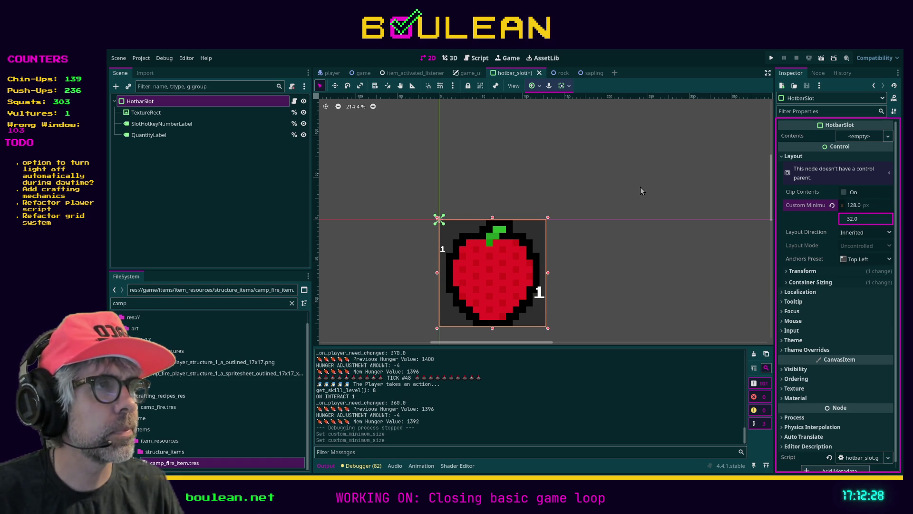
Undo the HotbarSlot's trial 128 px and 72 px minimum sizes, restoring the 32 px minimum
left_click(631, 187)
key("ctrl+z")
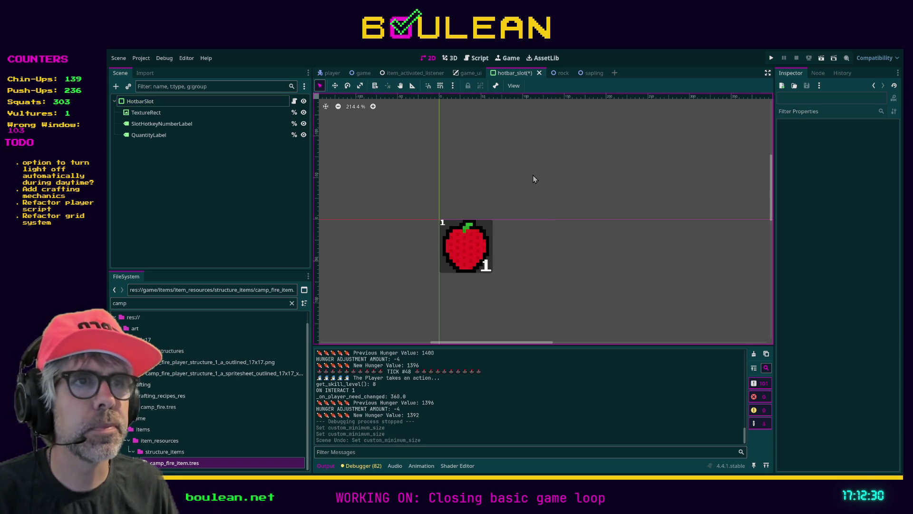
left_click(185, 102)
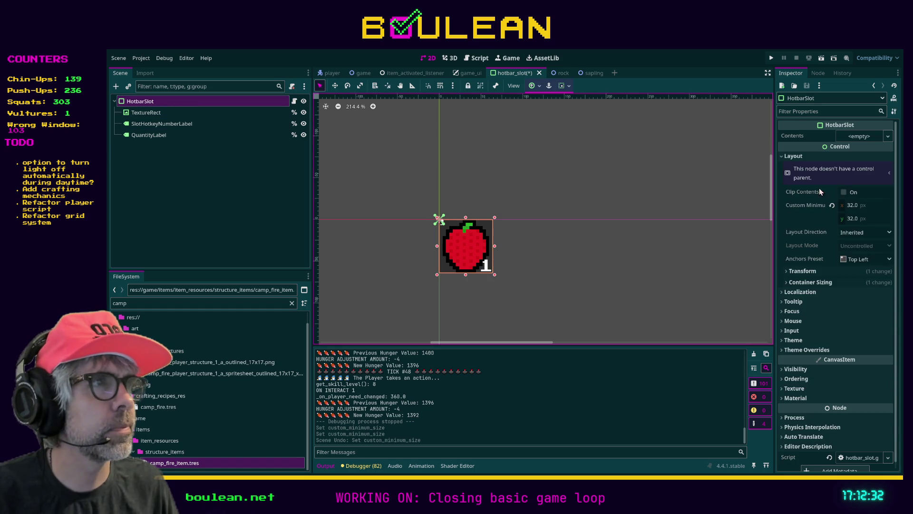
left_click(856, 205)
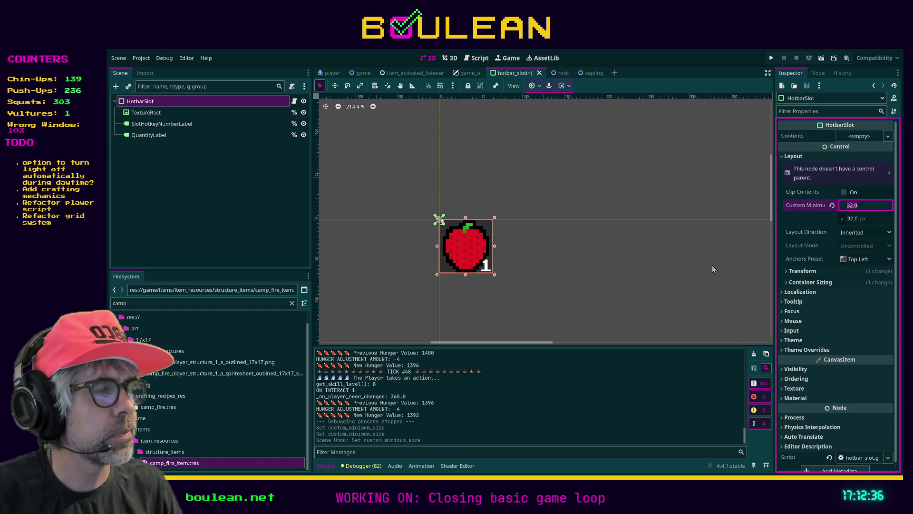
type("72")
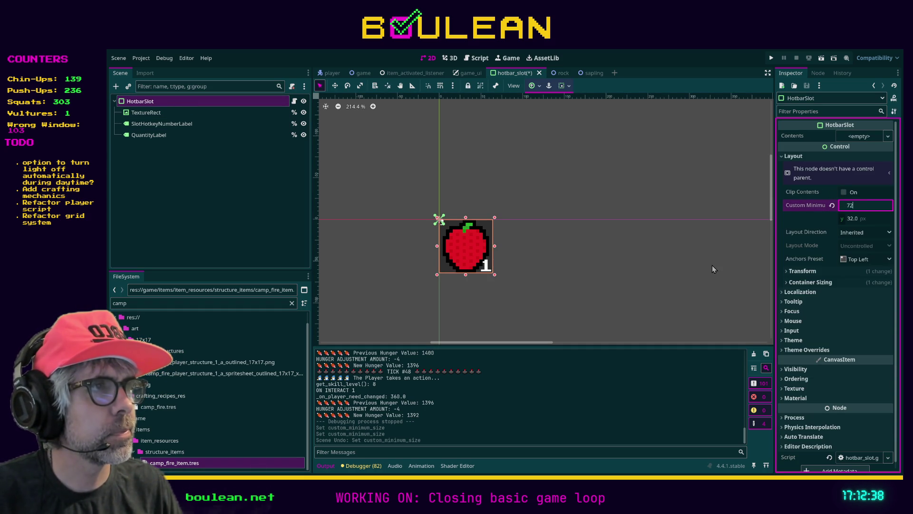
key("Tab")
type("7")
key("Tab")
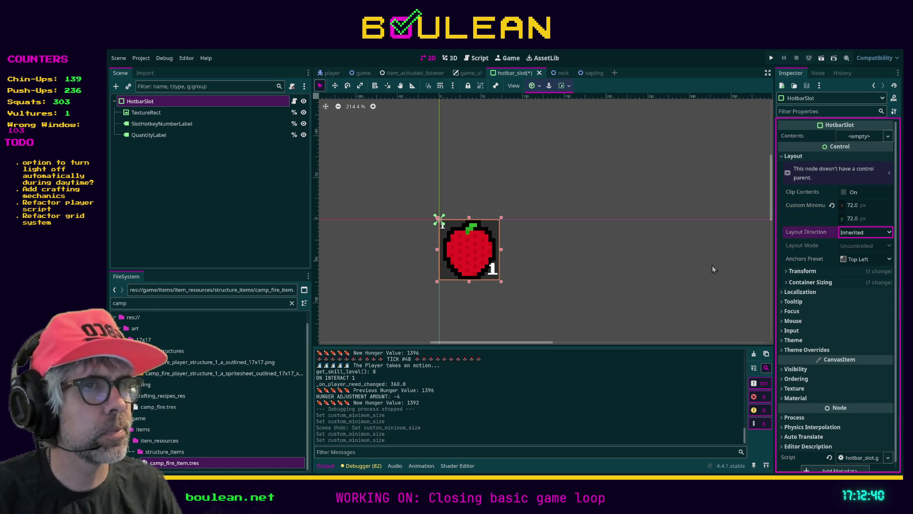
key("ctrl+s")
key("ctrl+z")
key("ctrl+z")
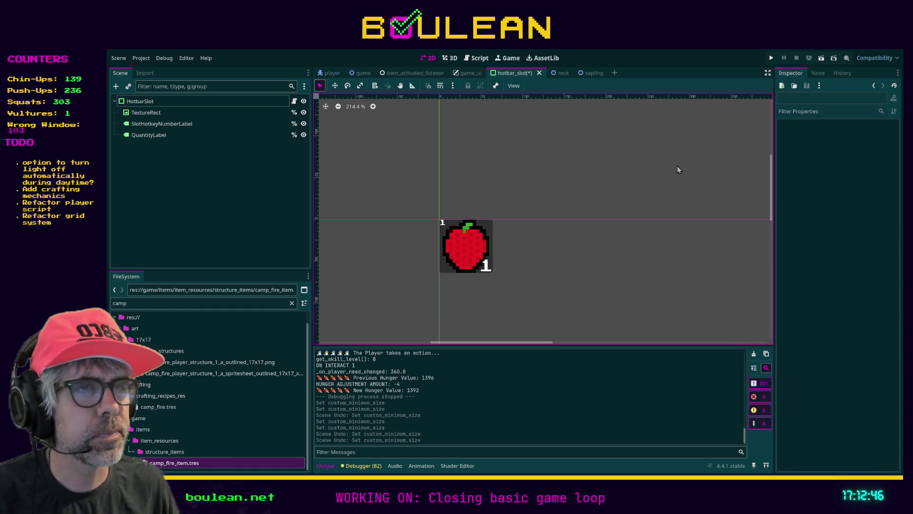
Set the HotbarSlot's Transform size to 68 × 68 px
left_click(217, 102)
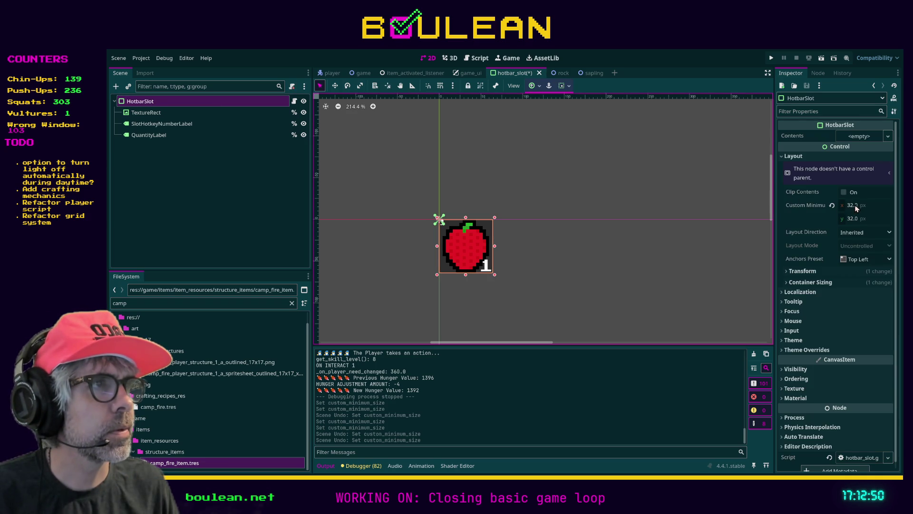
left_click(818, 270)
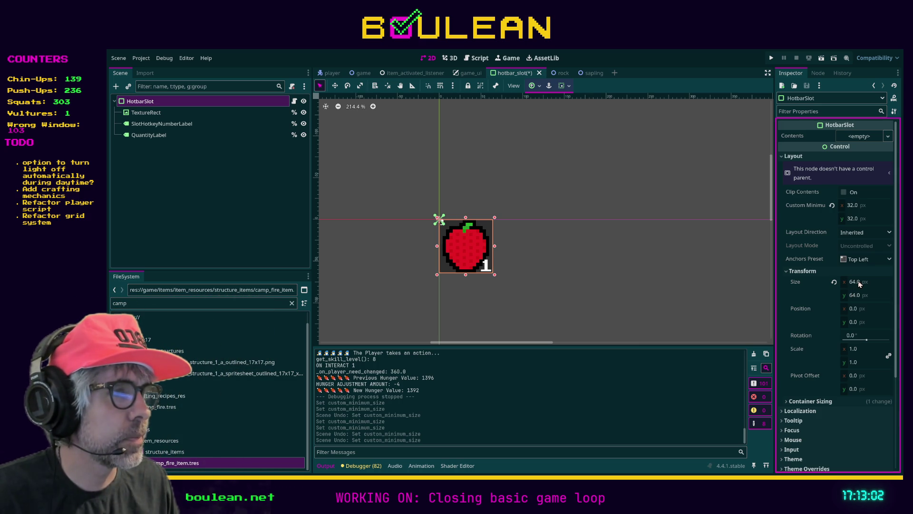
left_click(854, 283)
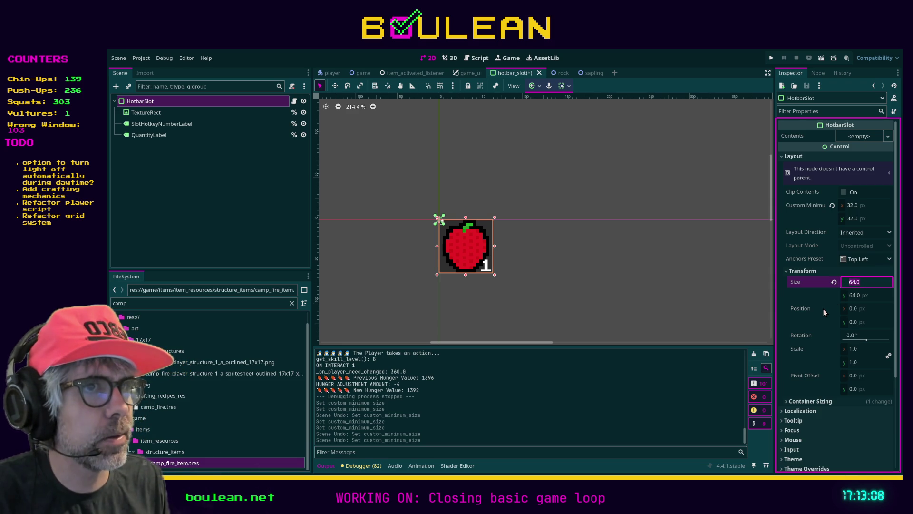
type("68")
key("Tab")
type("68")
key("Tab")
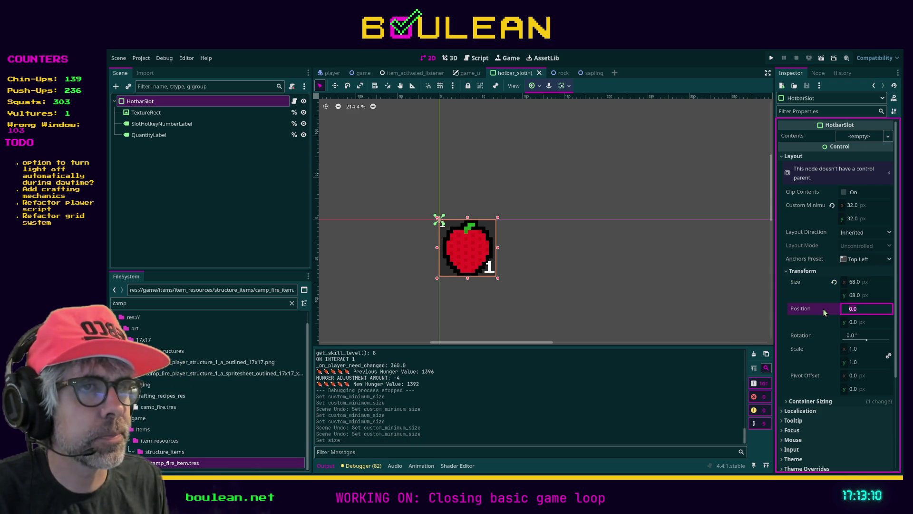
left_click(672, 288)
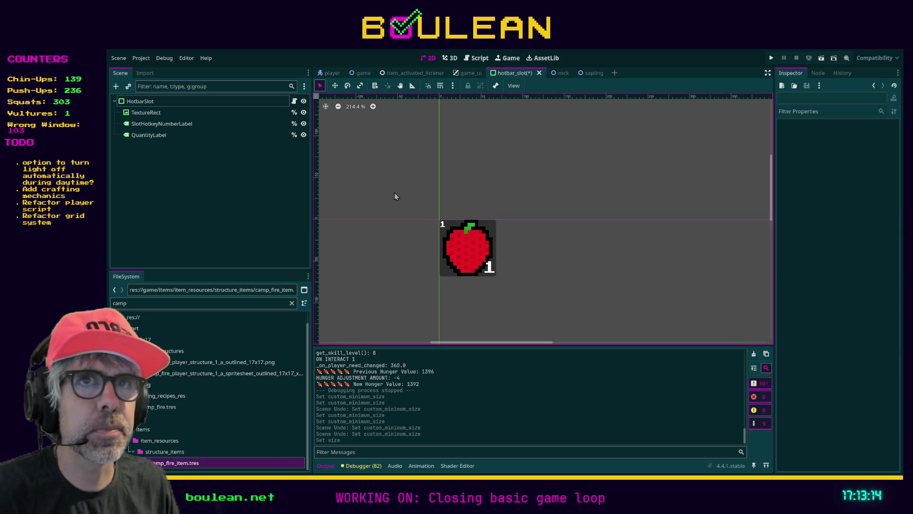
Set the TextureRect's Custom Minimum Size to 68 × 68 px, then select QuantityLabel
left_click(161, 103)
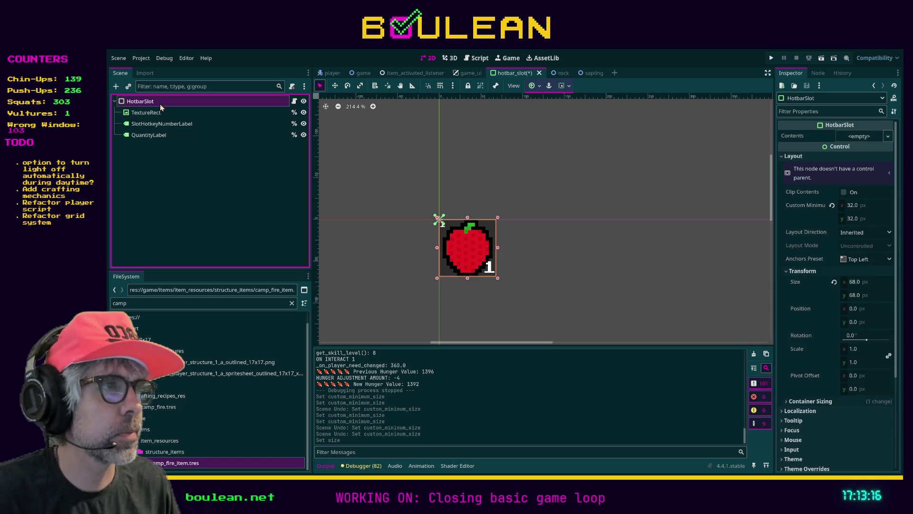
left_click(156, 113)
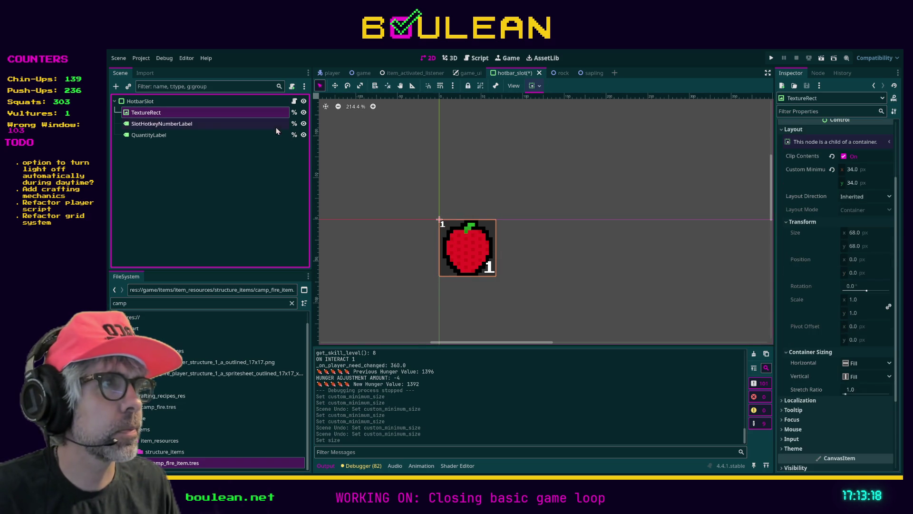
left_click(855, 235)
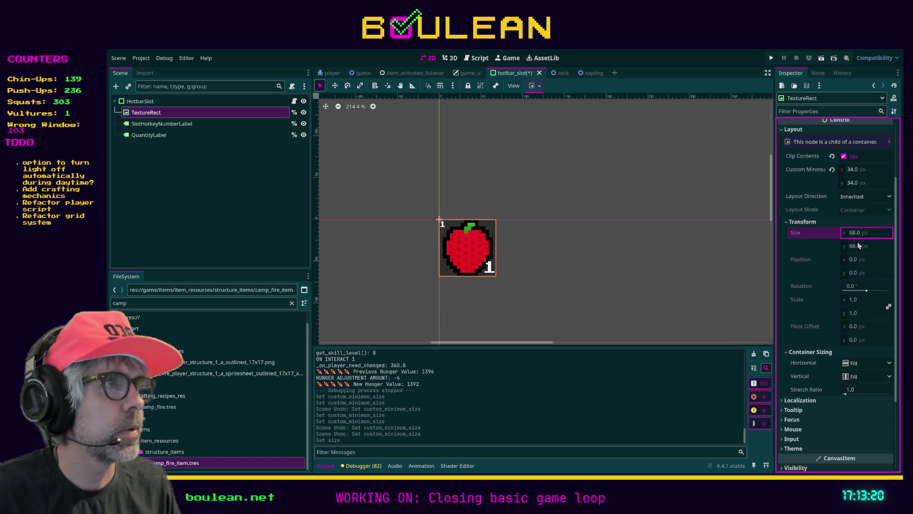
left_click(856, 169)
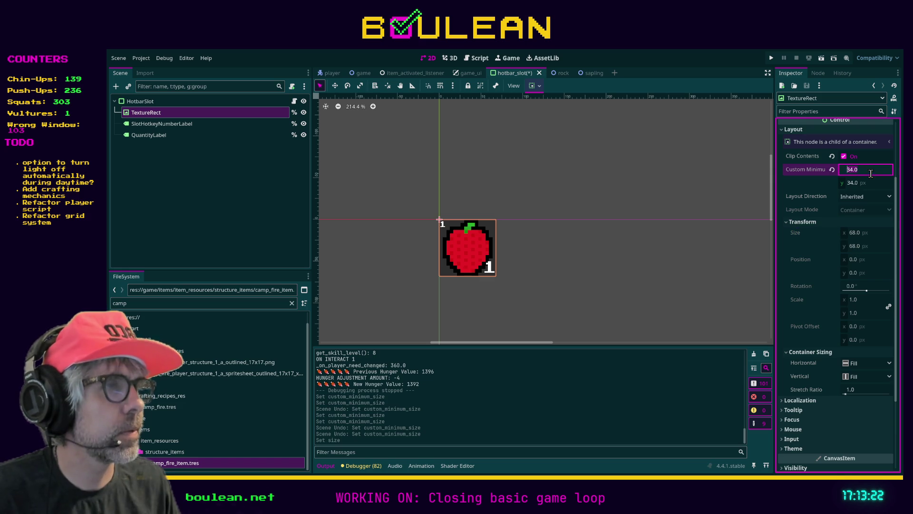
type("68")
key("Tab")
type("68")
key("Tab")
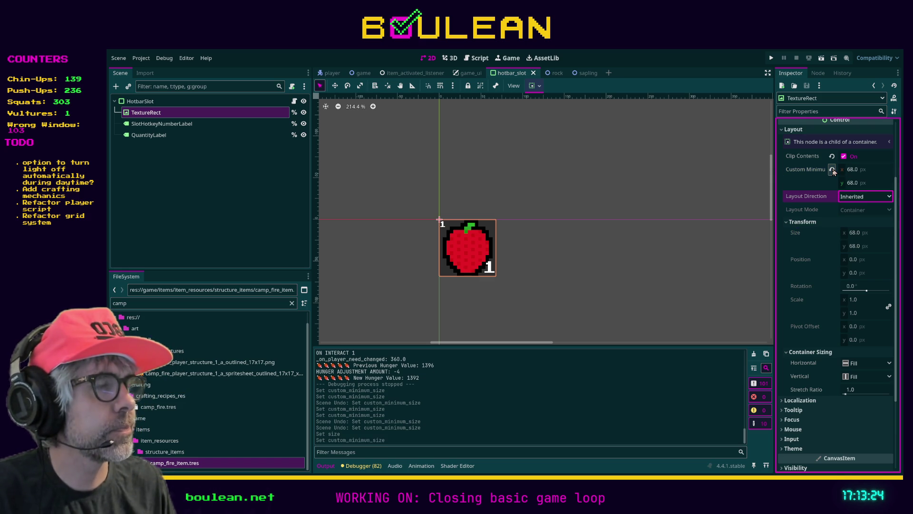
left_click(691, 212)
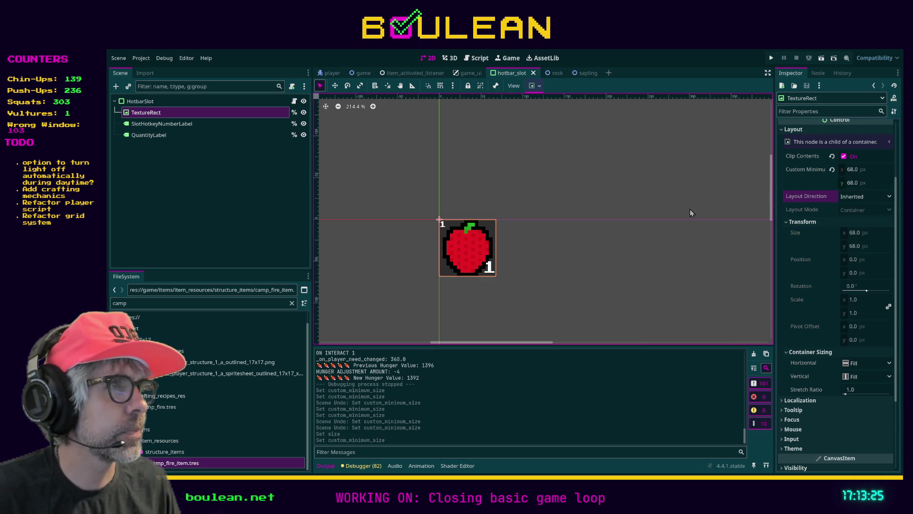
left_click(683, 236)
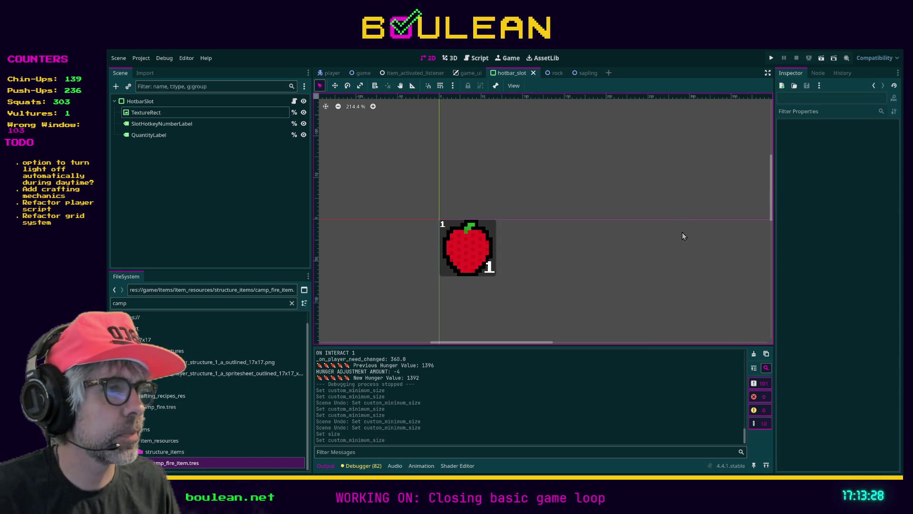
left_click(469, 243)
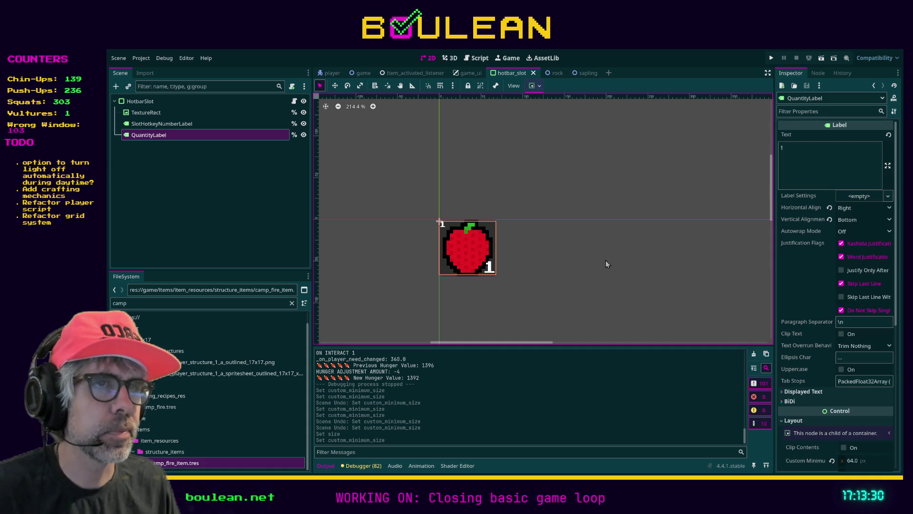
Run the project with F5 to check the resized hotbar slots
key("F5")
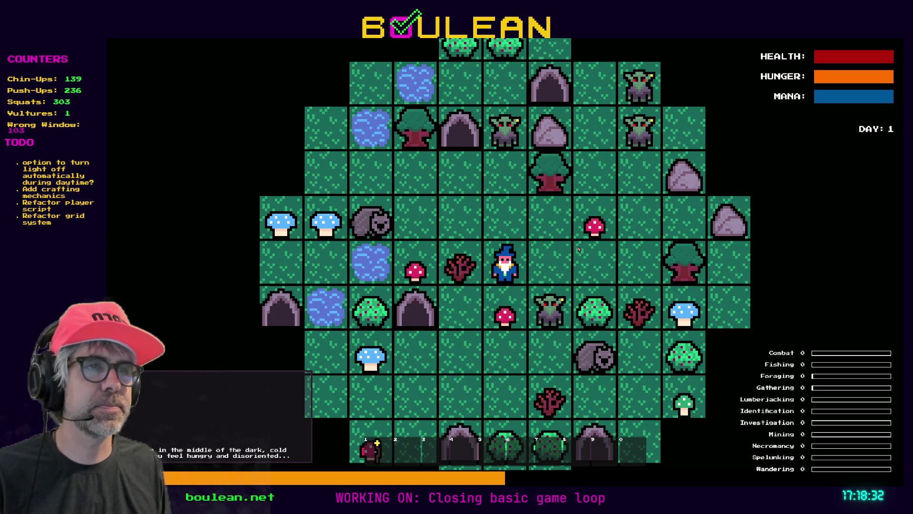
Kill all goblins with the debug menu's SMOTE Goblins, then collect a Red Mushroom
key("Right")
key("grave")
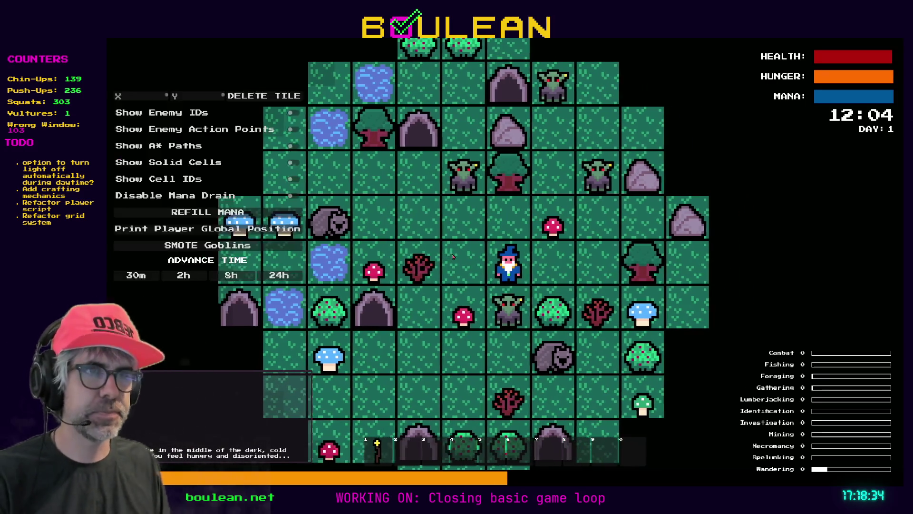
left_click(299, 245)
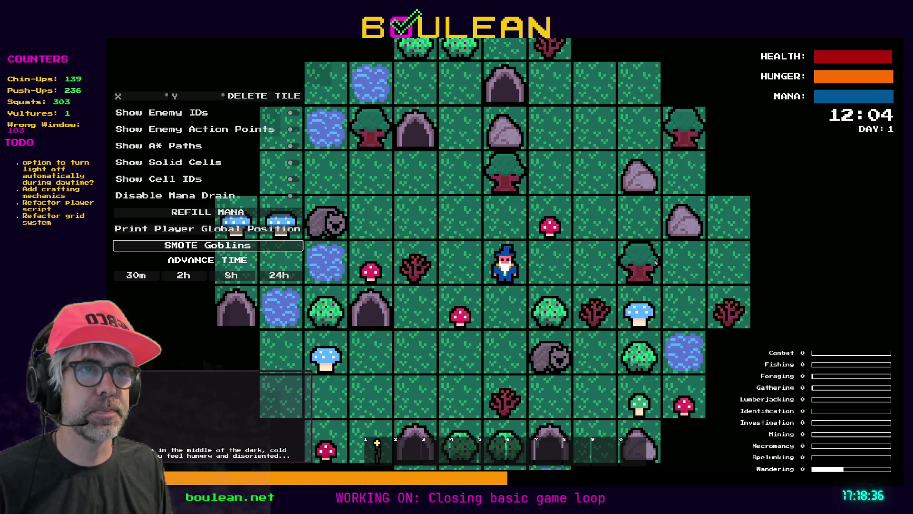
key("Right")
key("Up")
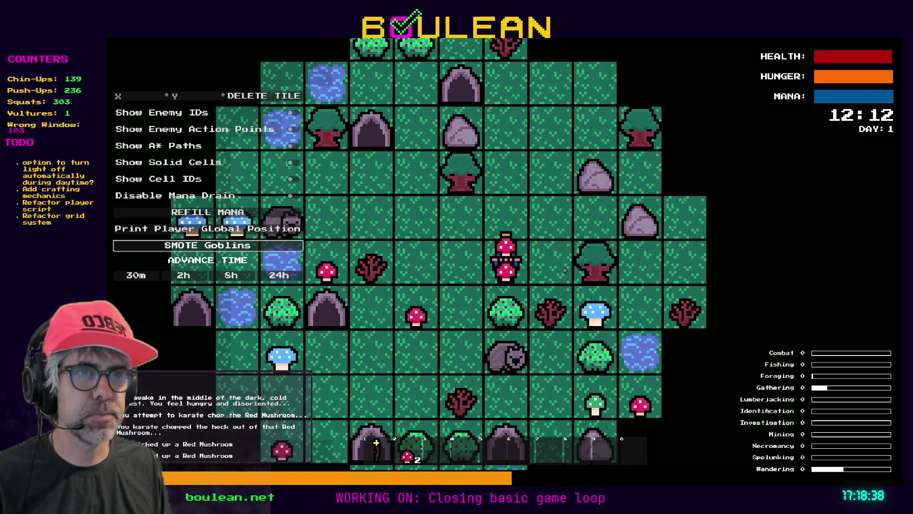
Chop down the Sapling to get a stick
key("Right")
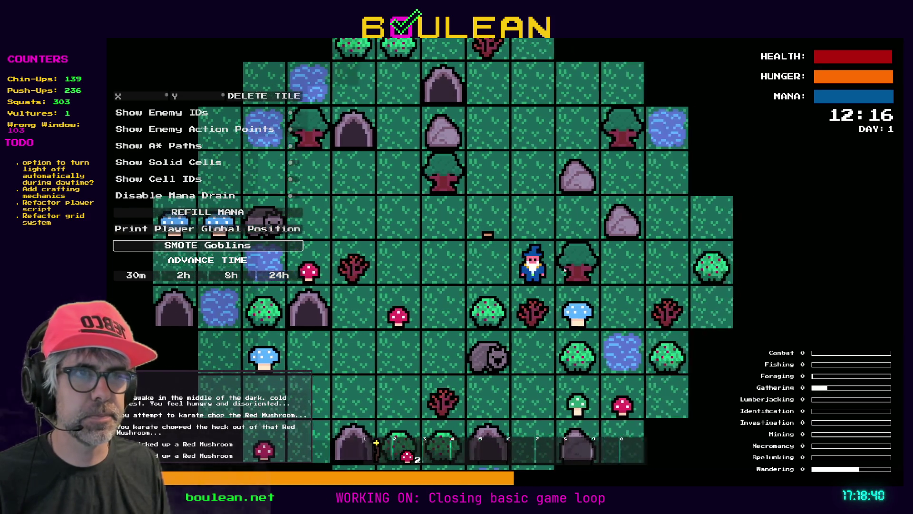
key("Right")
key("Right")
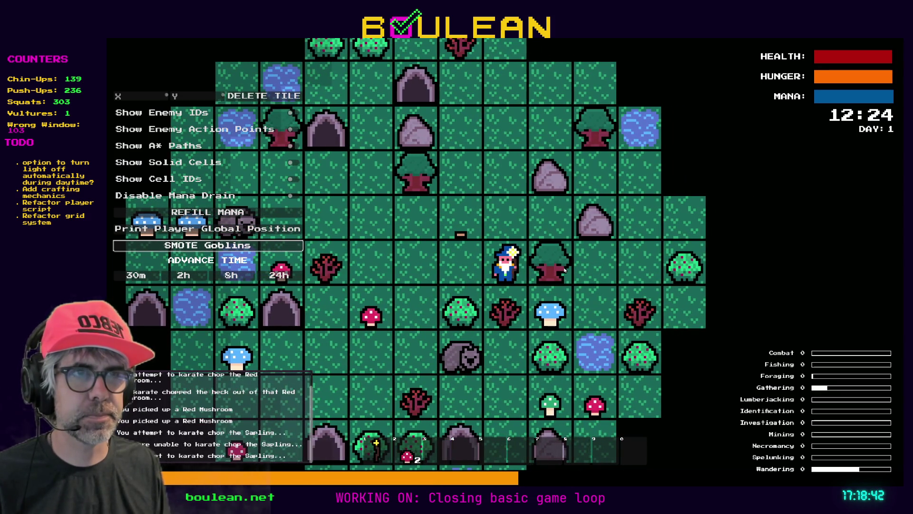
key("Right")
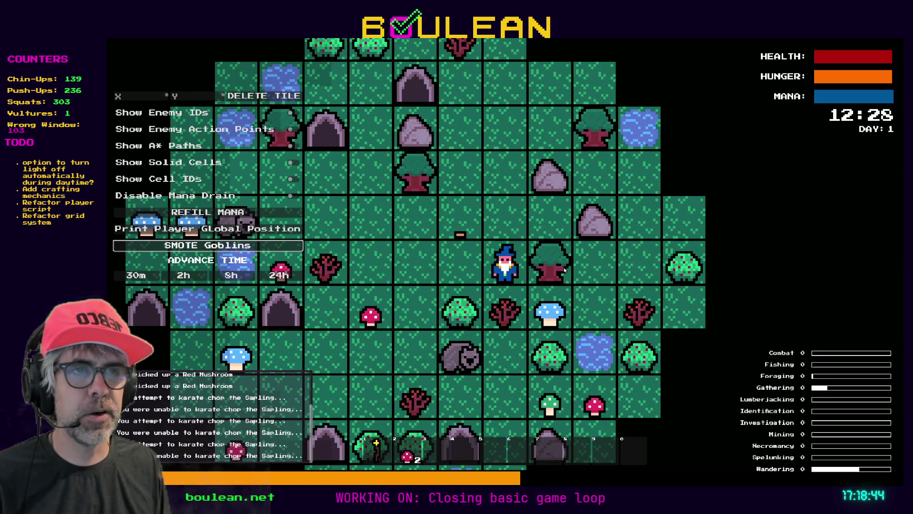
key("Right")
key("Down")
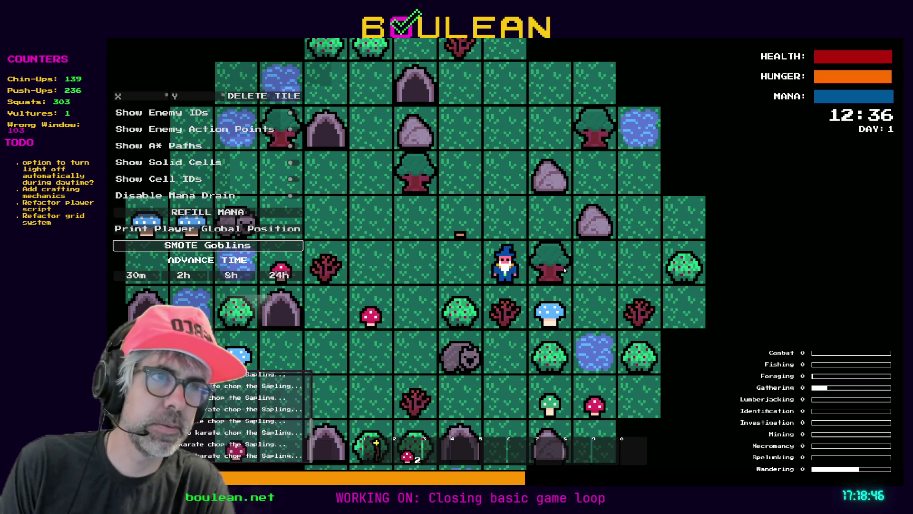
key("Down")
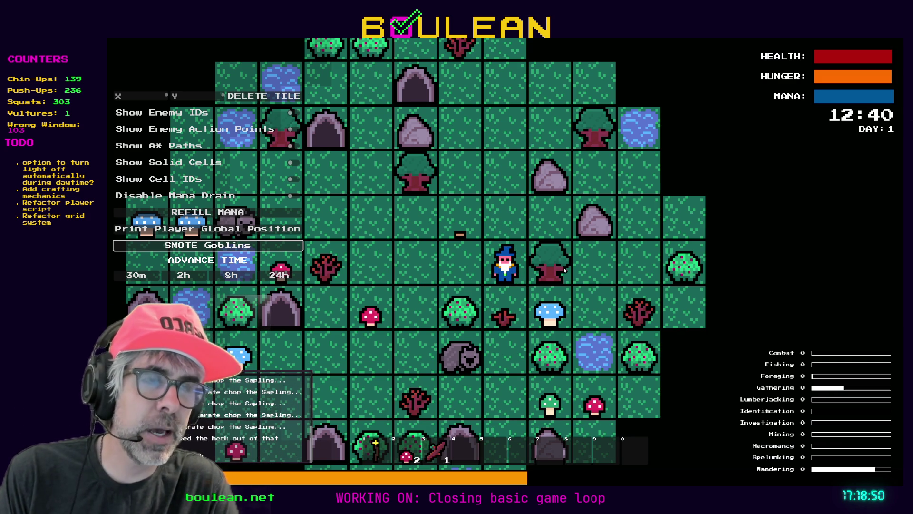
Gather berries from the Berry Bush, then quit the game back to the editor
key("Left")
key("Down")
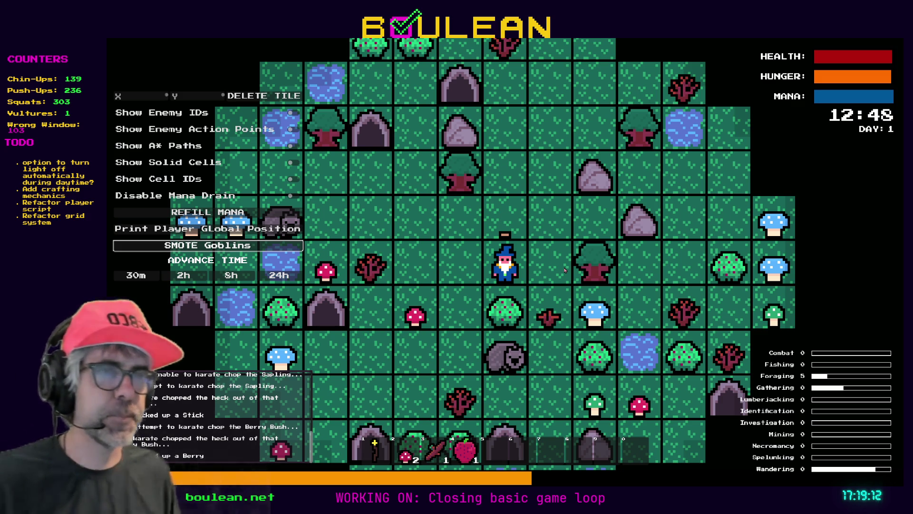
key("Down")
key("Down")
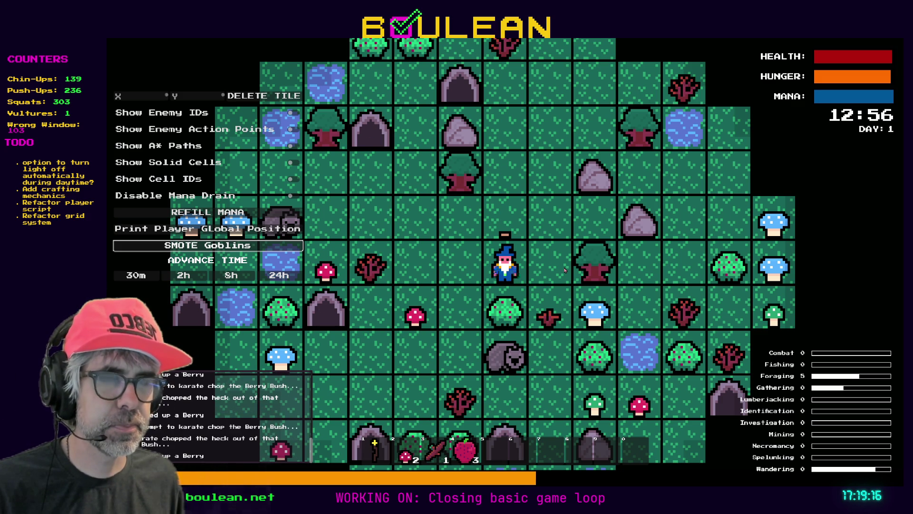
key("Left")
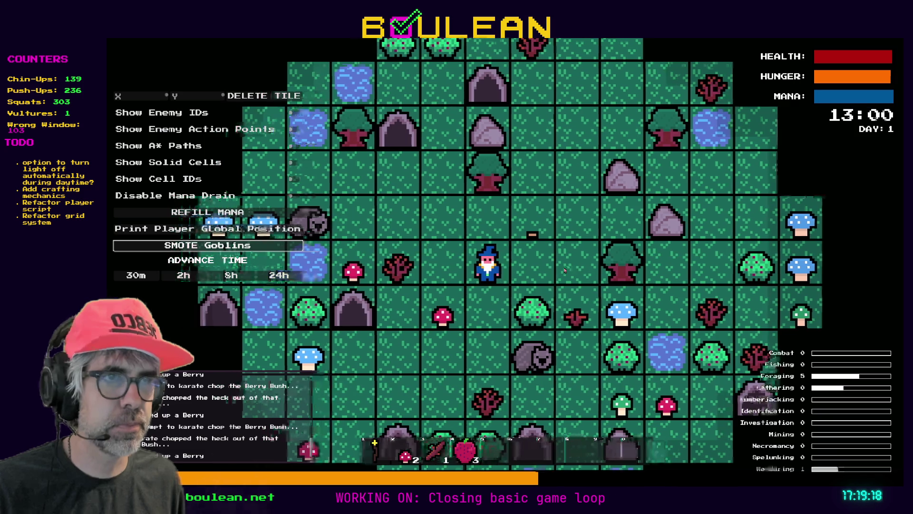
key("Down")
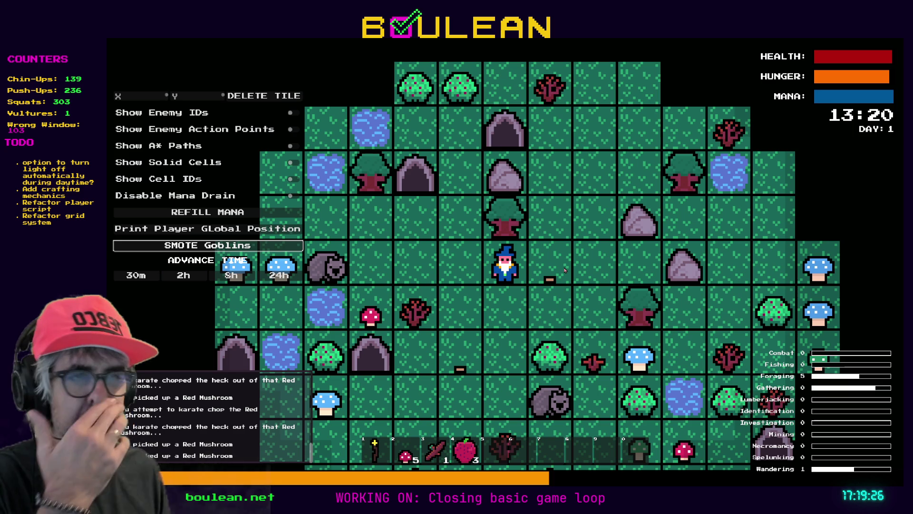
key("F8")
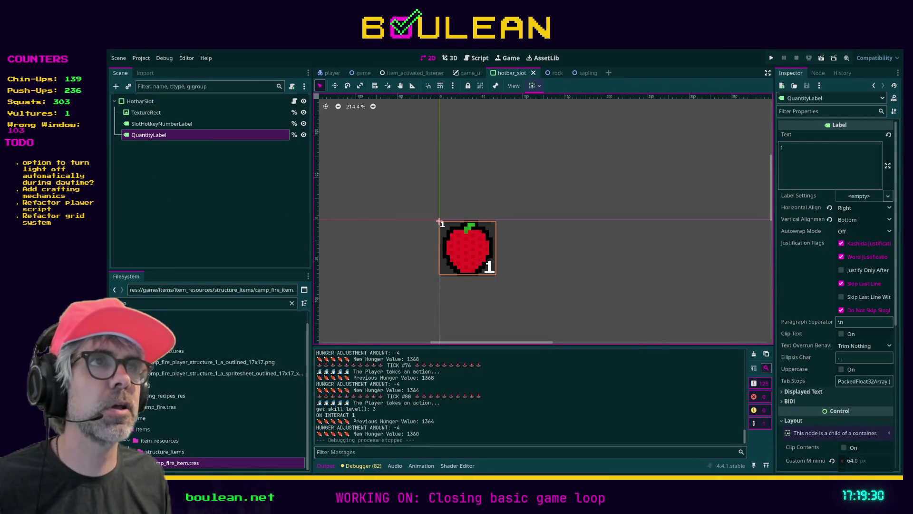
Filter the FileSystem for 'debug' and open debugger.tscn
left_click(190, 302)
key("BackSpace")
type("debug")
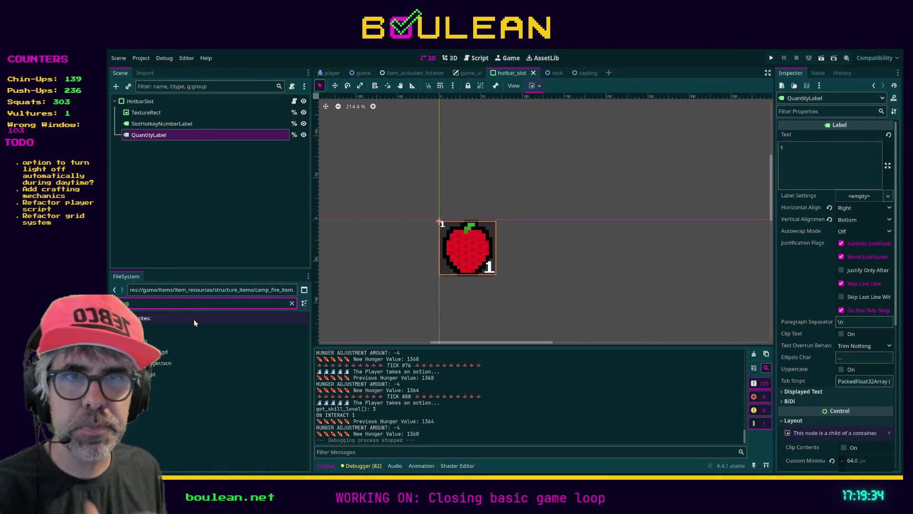
double_click(149, 364)
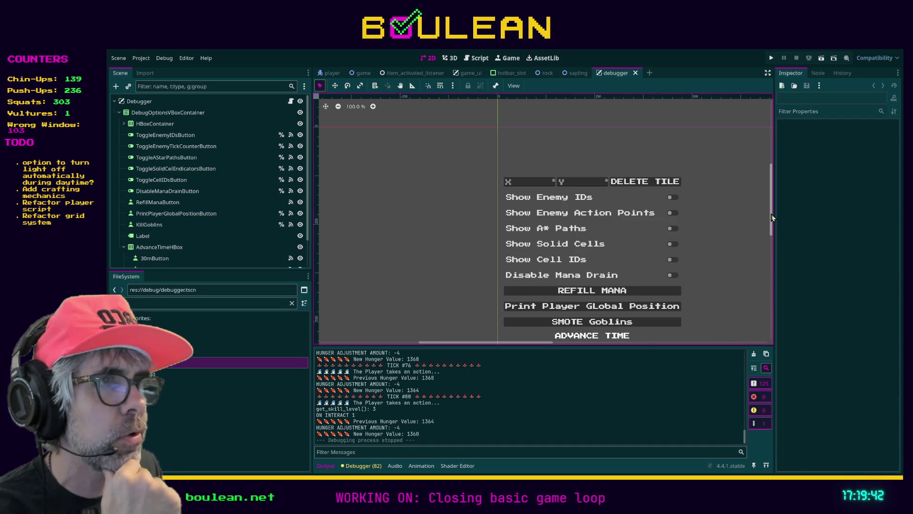
scroll(772, 218, "down", 3)
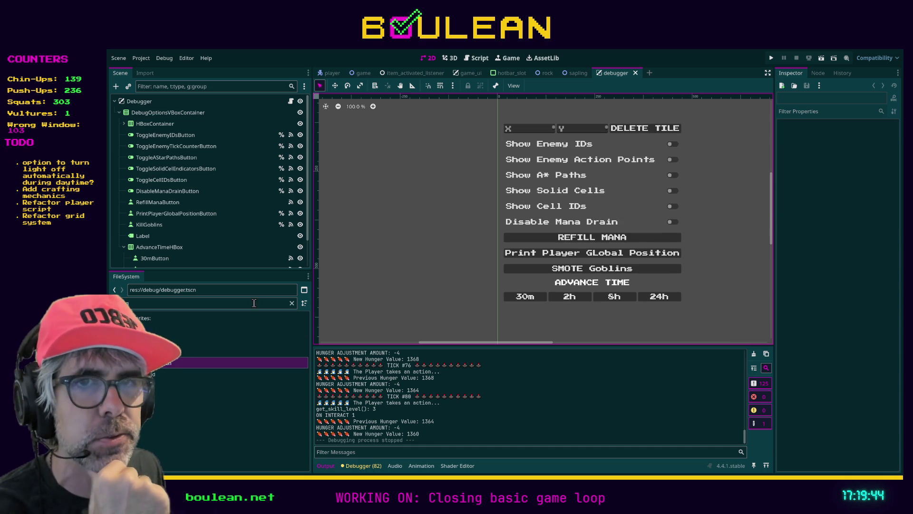
left_click(156, 374)
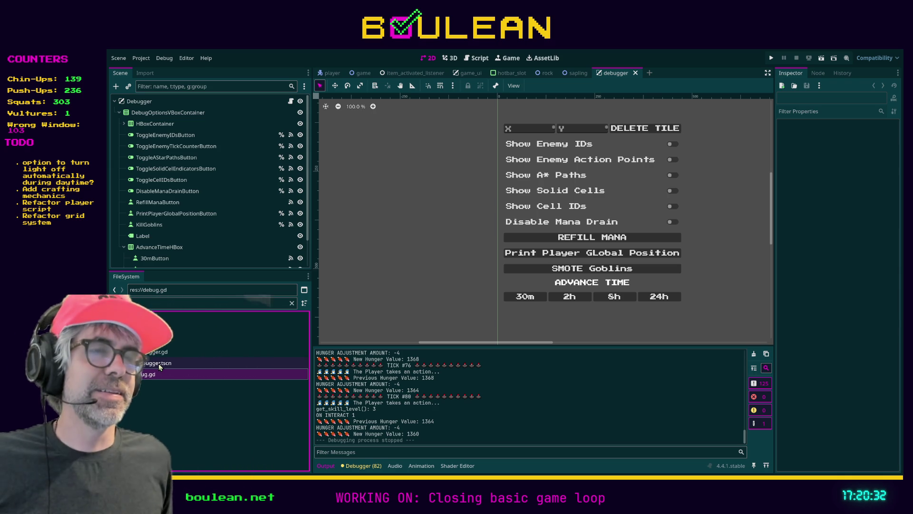
mouse_move(475, 343)
left_mouse_down()
mouse_move(486, 344)
mouse_move(474, 344)
left_mouse_up()
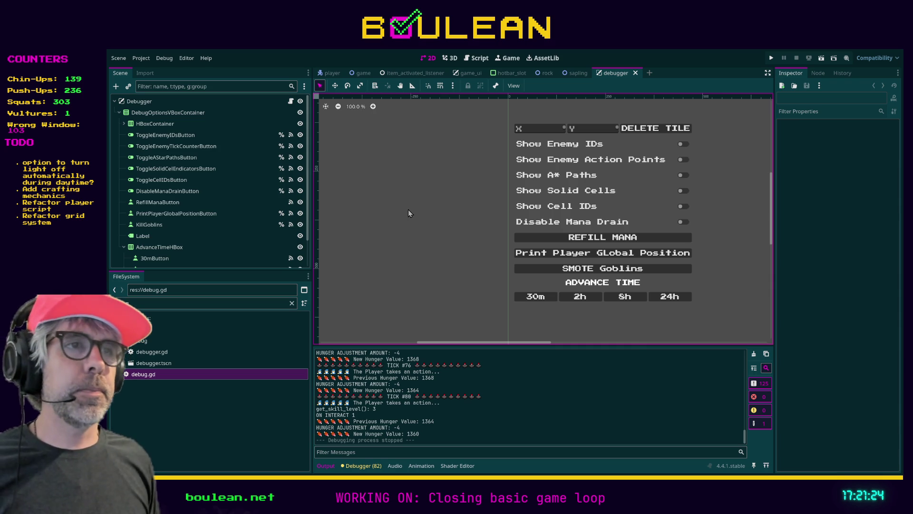
left_click(164, 213)
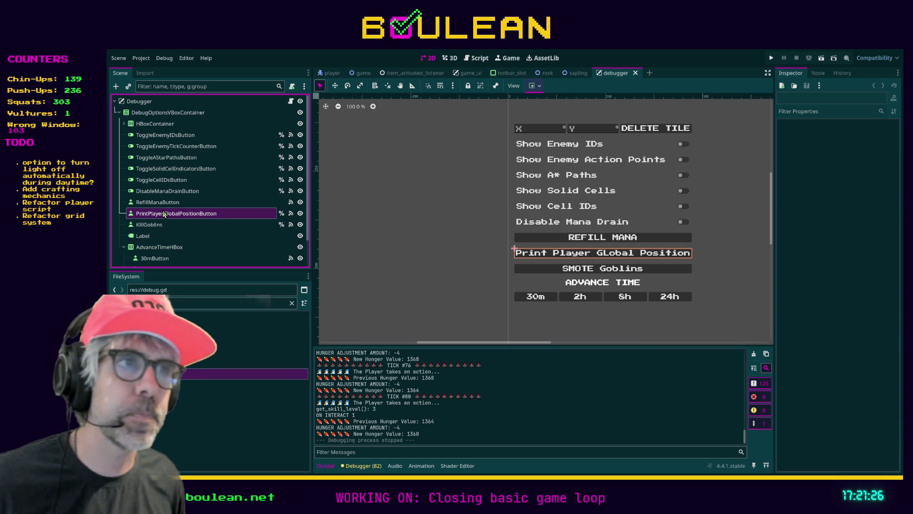
Duplicate the KillGoblins button and name the copy Bypass Crafting Requirements
left_click(161, 225)
left_click(151, 237)
left_click(160, 225)
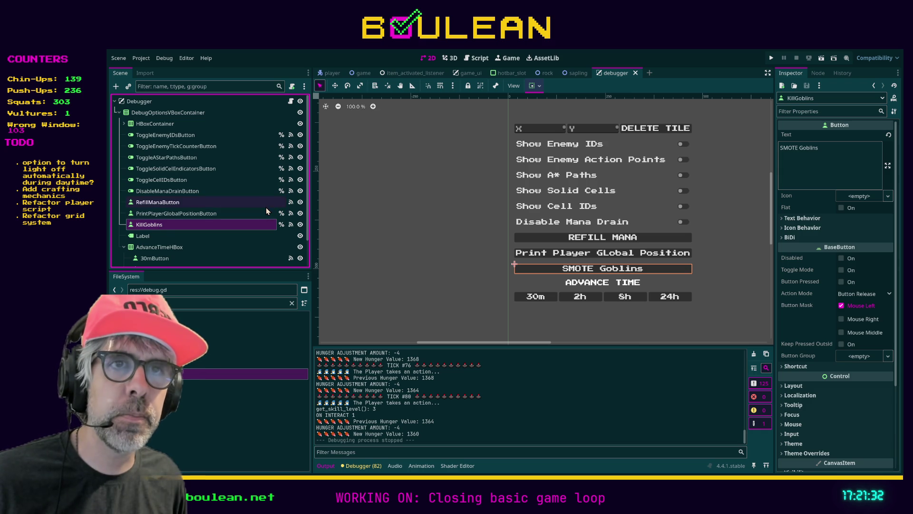
key("ctrl+d")
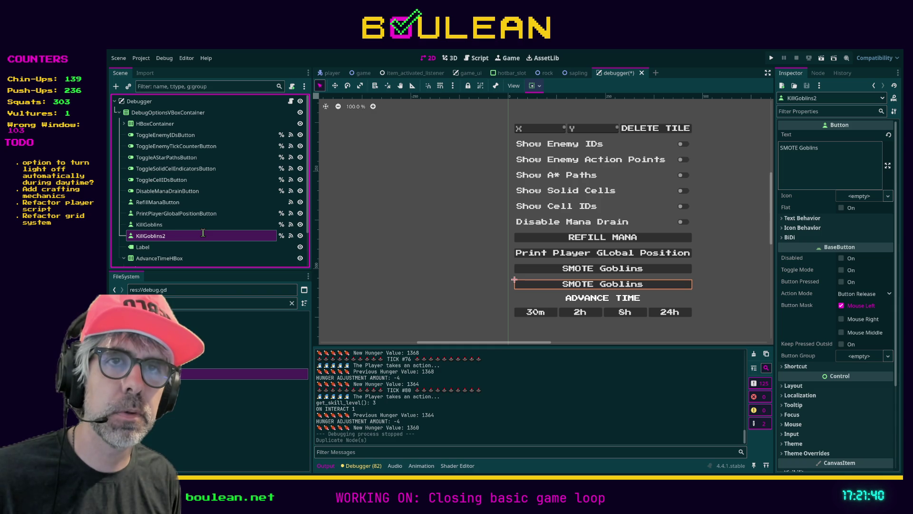
type("Bypass Crafting Requirements")
key("Return")
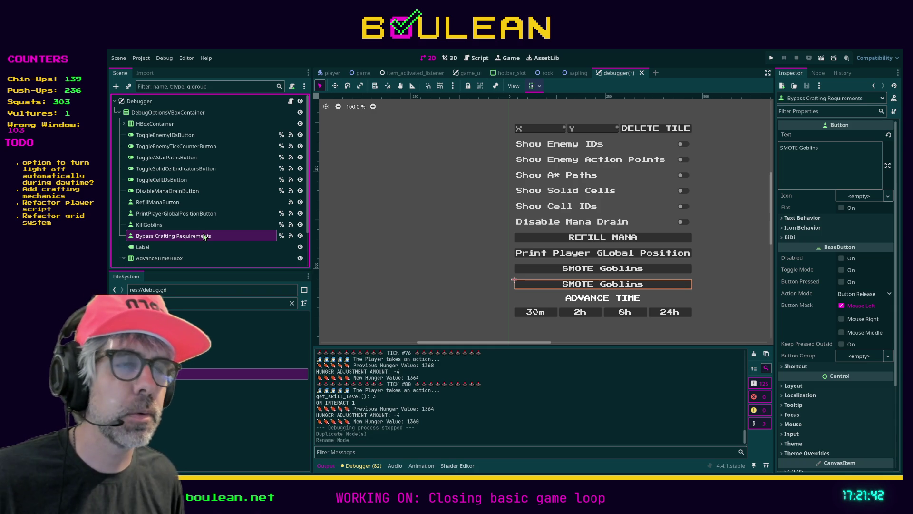
Change the duplicate button's Text to 'Free Crafting'
triple_click(842, 154)
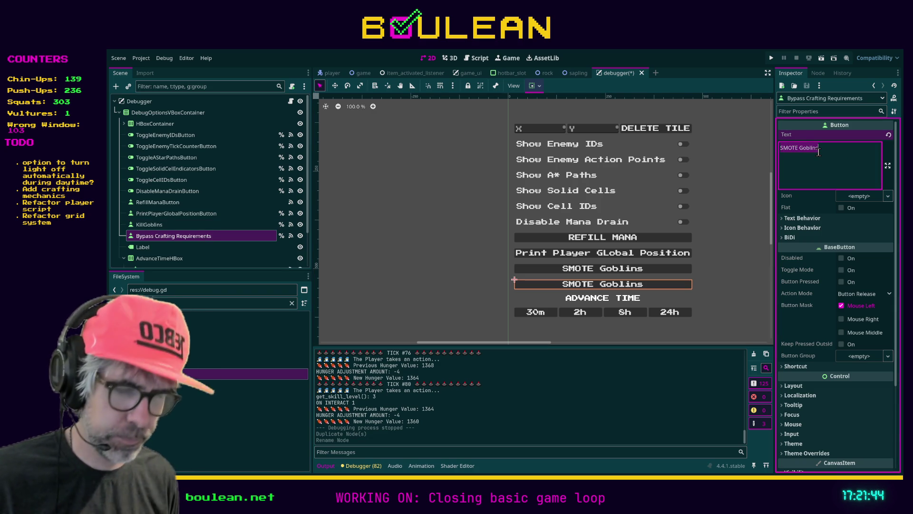
key("BackSpace")
type("Bypass Craft")
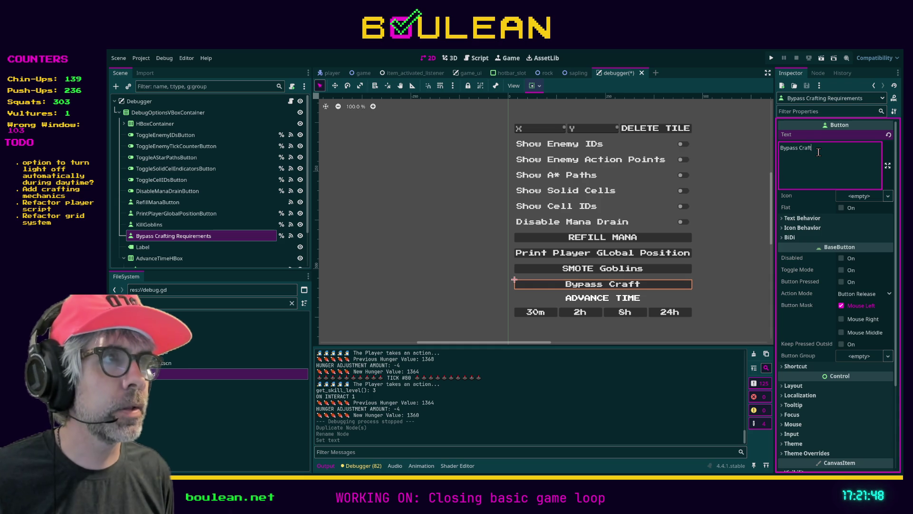
key("ctrl+a")
key("BackSpace")
type("Free Crafting")
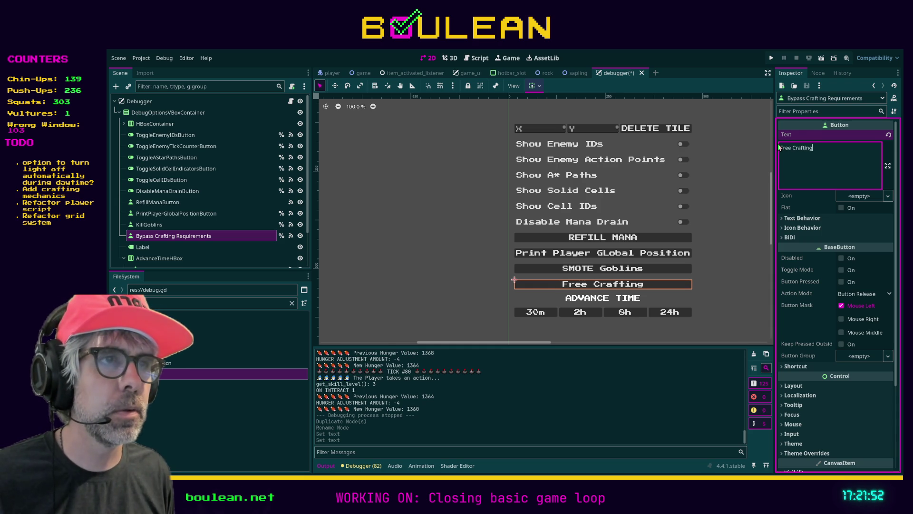
Rename the new button node to FreeCraftingButton
left_click(227, 235)
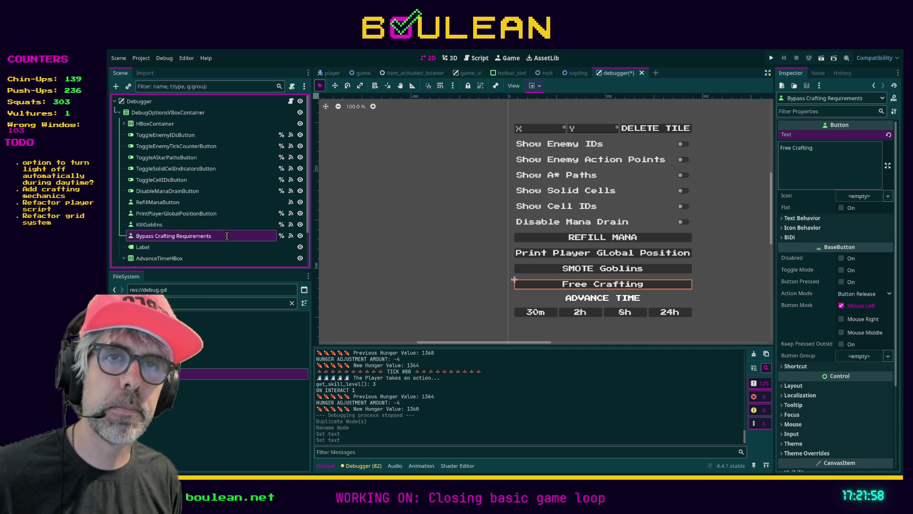
type("FreeCraftingButton")
key("Return")
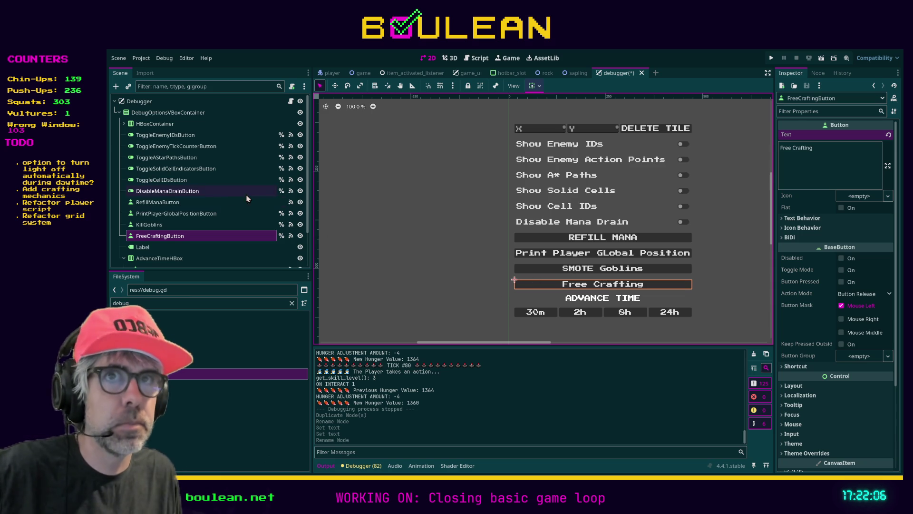
Open debugger.gd and add an onready reference to FreeCraftingButton on line 22
left_click(291, 102)
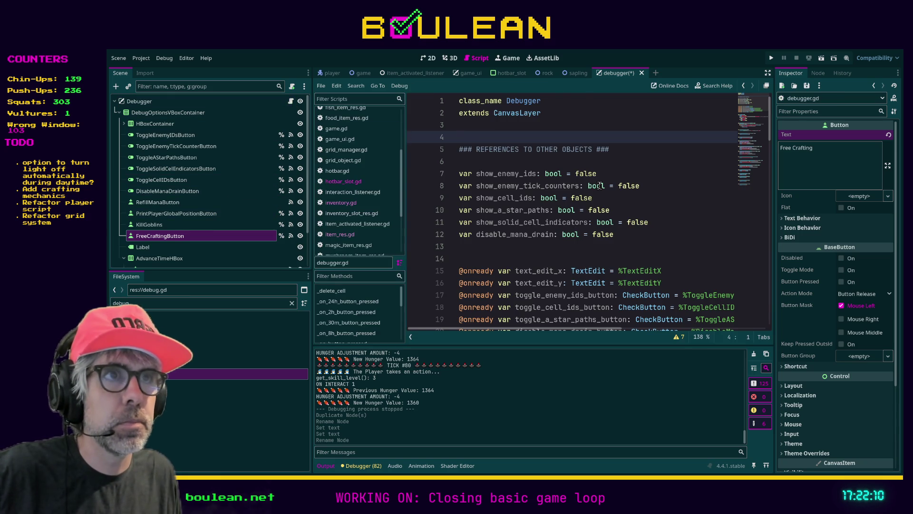
scroll(595, 221, "down", 2)
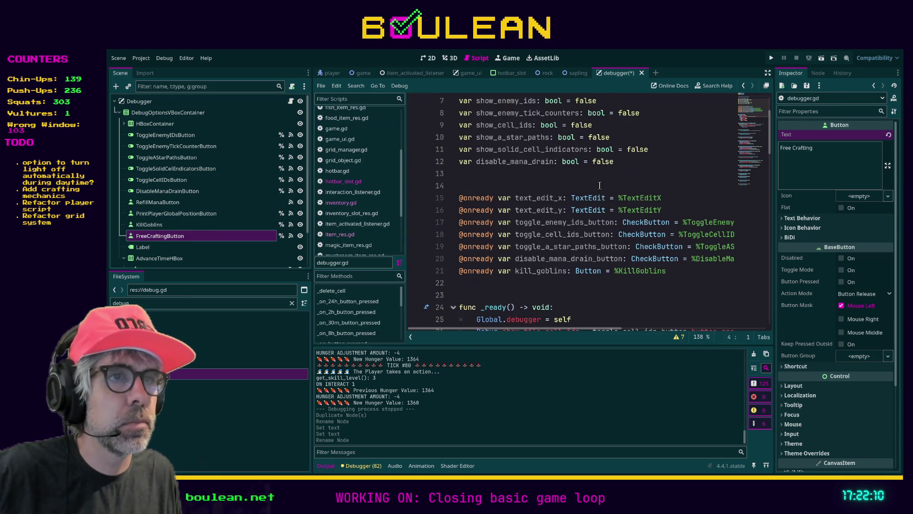
left_click(523, 282)
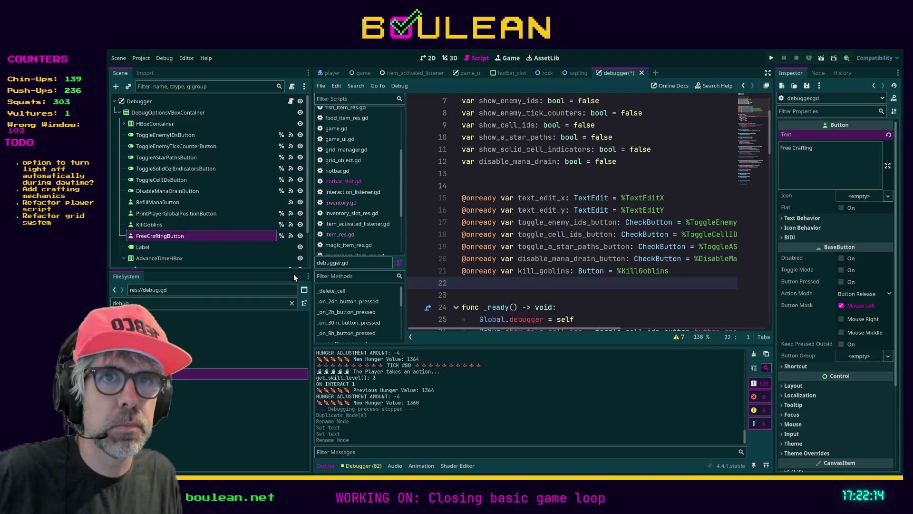
left_click_drag(189, 239, 468, 285)
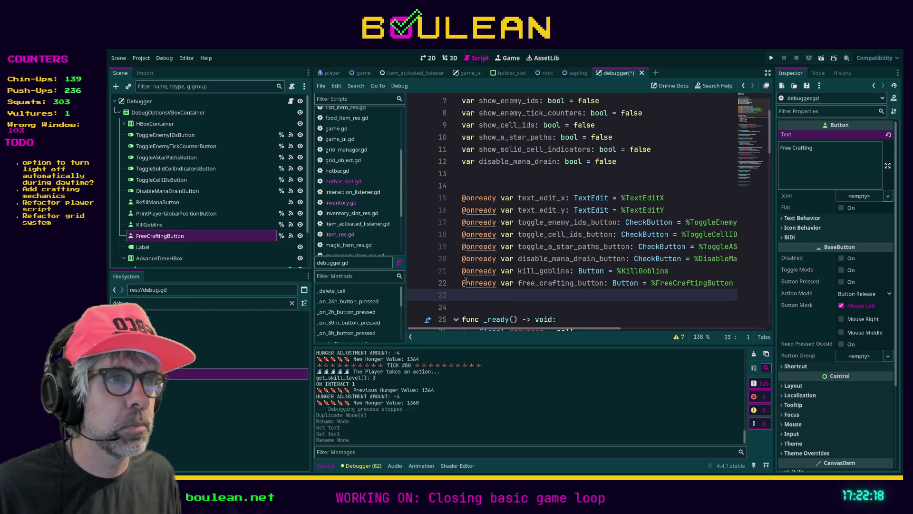
scroll(619, 285, "down", 1)
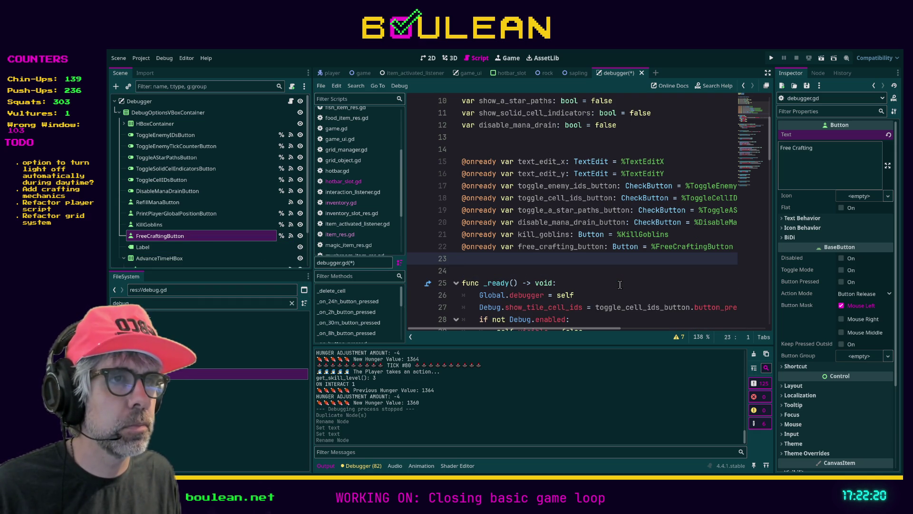
left_click(608, 266)
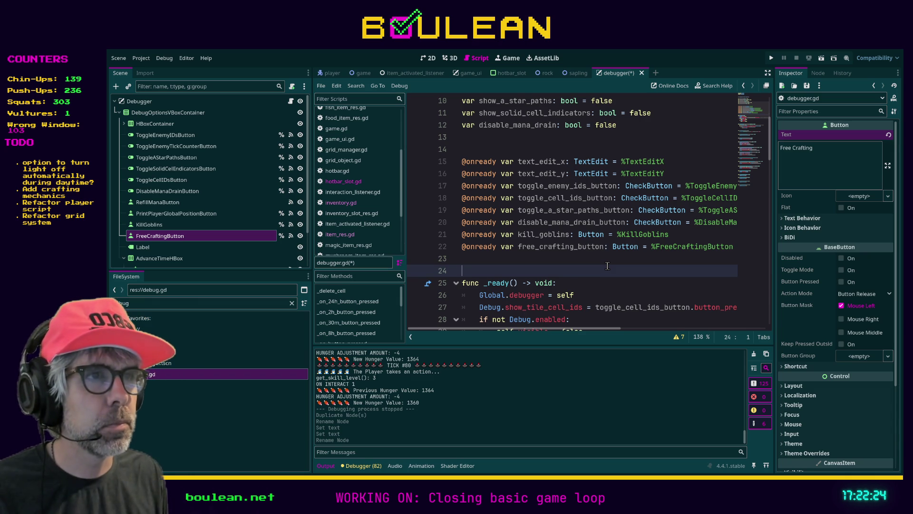
Search the script for kill_goblin and browse the neighbouring button handler functions
key("ctrl+f")
type("kill")
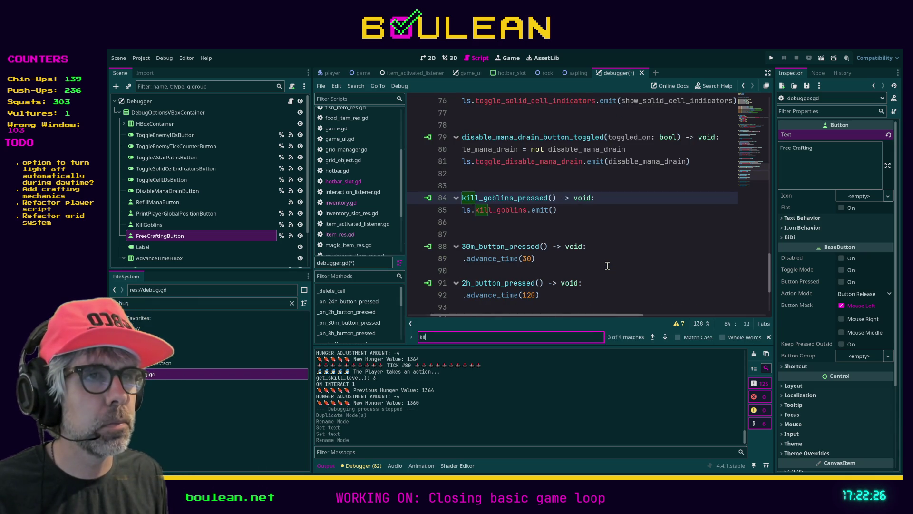
type("_goblin")
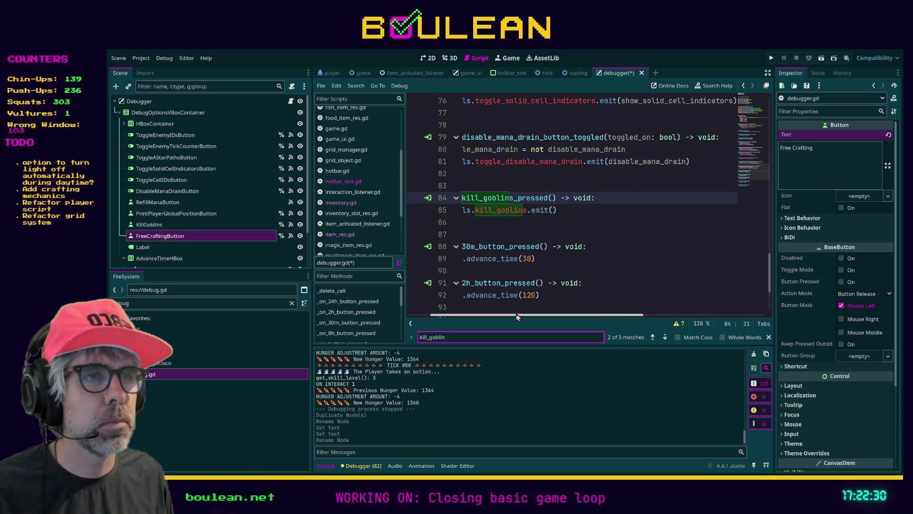
left_click_drag(490, 314, 467, 314)
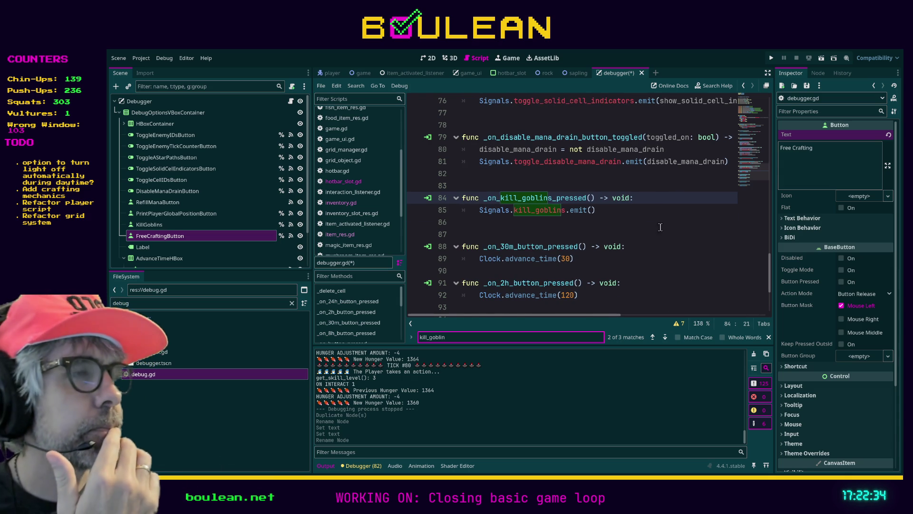
scroll(650, 230, "up", 6)
scroll(666, 224, "up", 5)
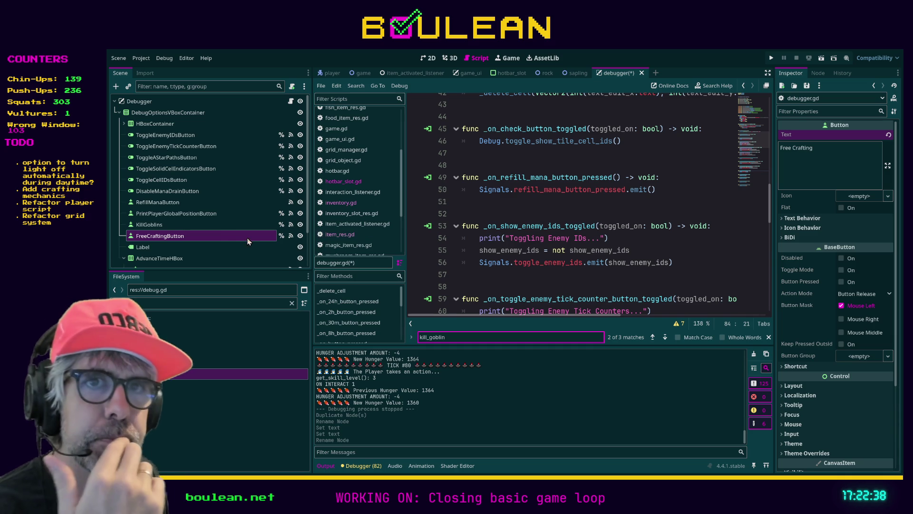
Replace FreeCraftingButton's pressed connection to _on_kill_goblins_pressed with new _on_free_crafting_button_pressed
left_click(819, 74)
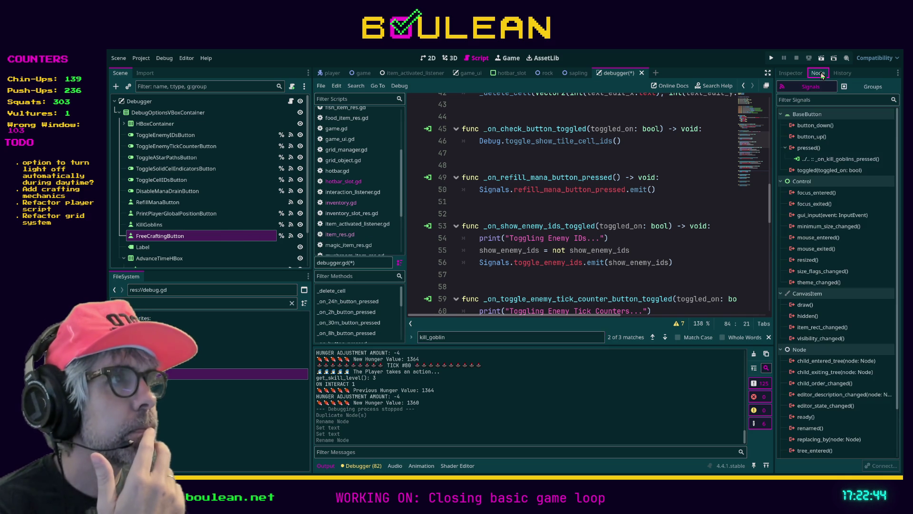
left_click(836, 159)
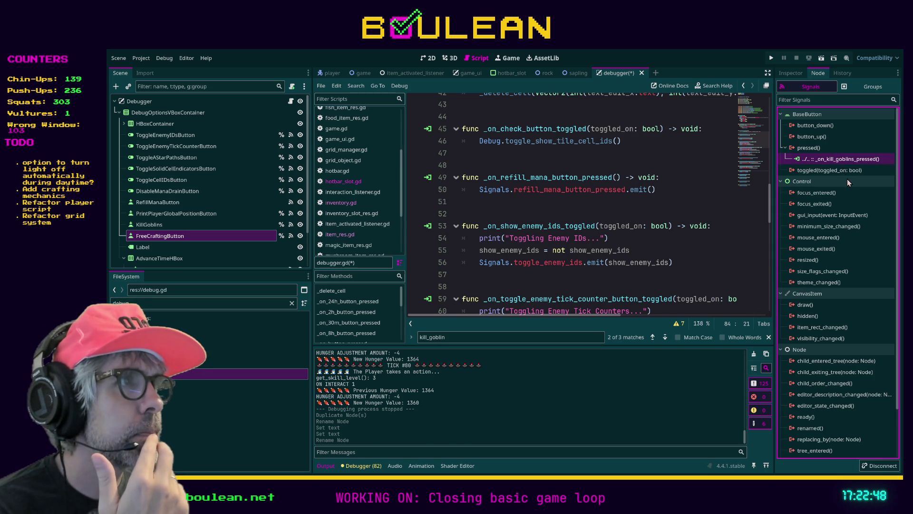
key("Delete")
left_click(816, 148)
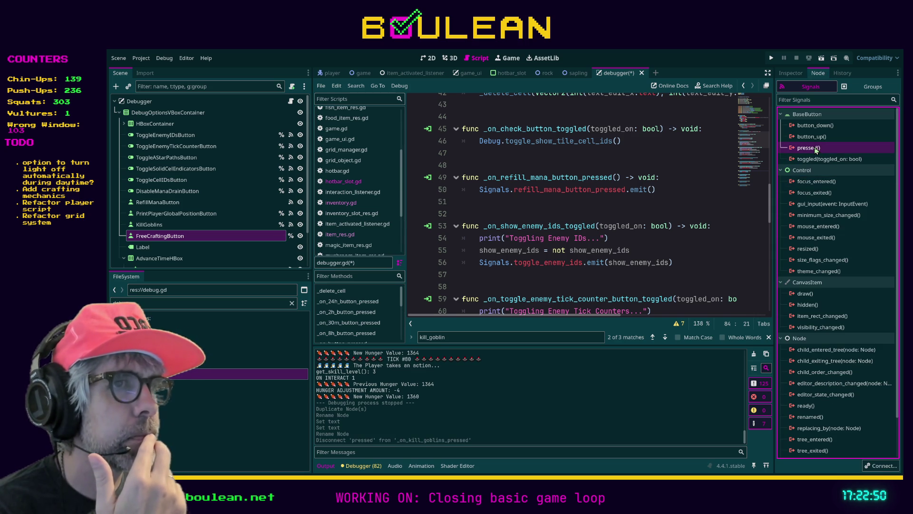
left_click(484, 350)
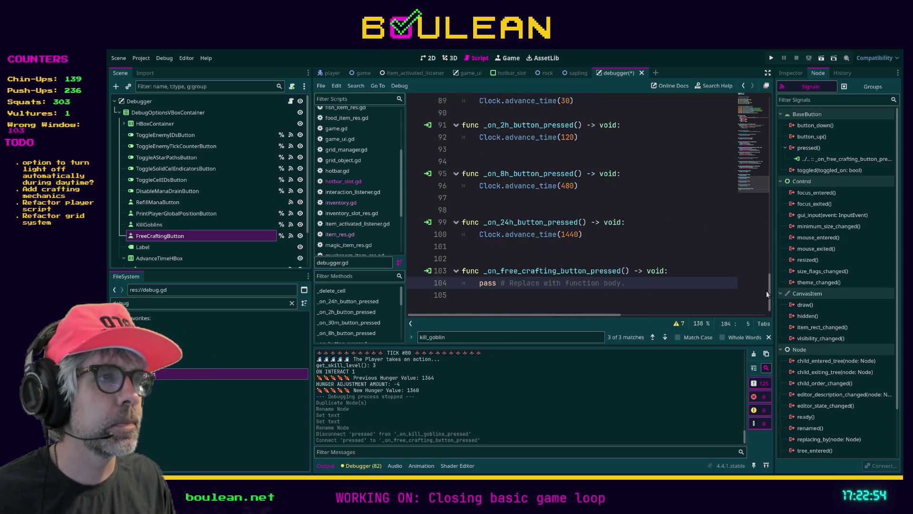
mouse_move(769, 291)
left_mouse_down()
mouse_move(771, 100)
mouse_move(771, 136)
left_mouse_up()
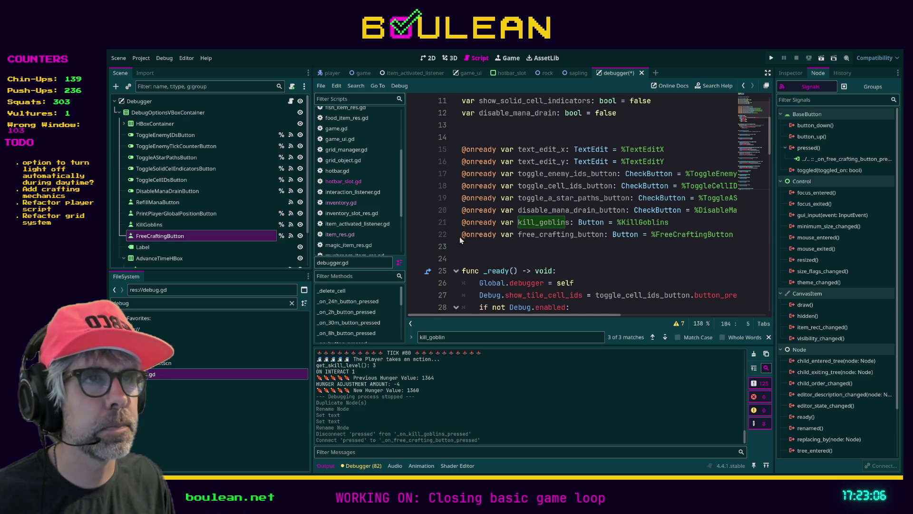
scroll(460, 236, "up", 3)
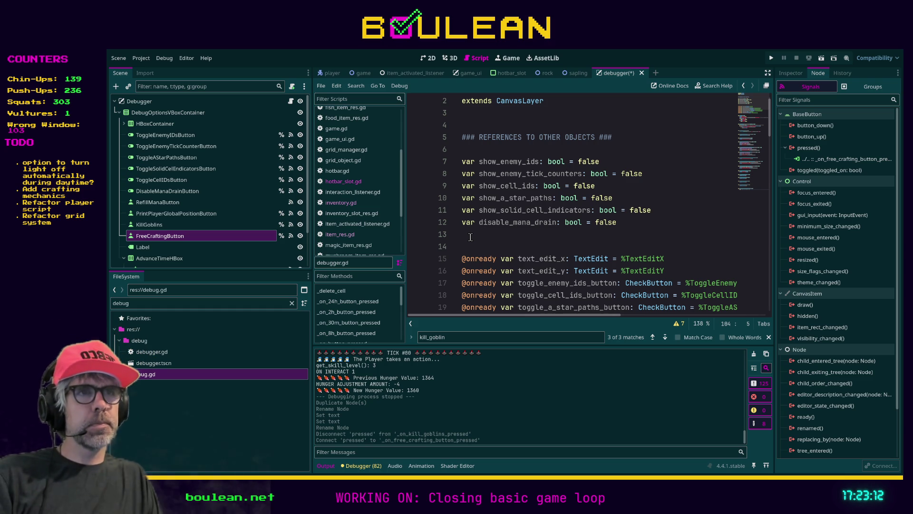
left_click(165, 352)
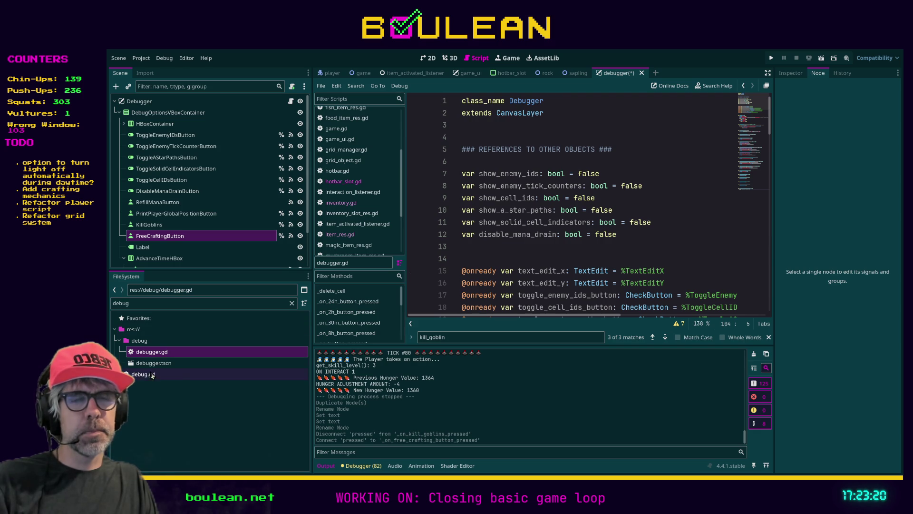
Open debug.gd and start a free-crafting bool variable below hunger_drain_disabled
double_click(147, 373)
scroll(510, 225, "up", 2)
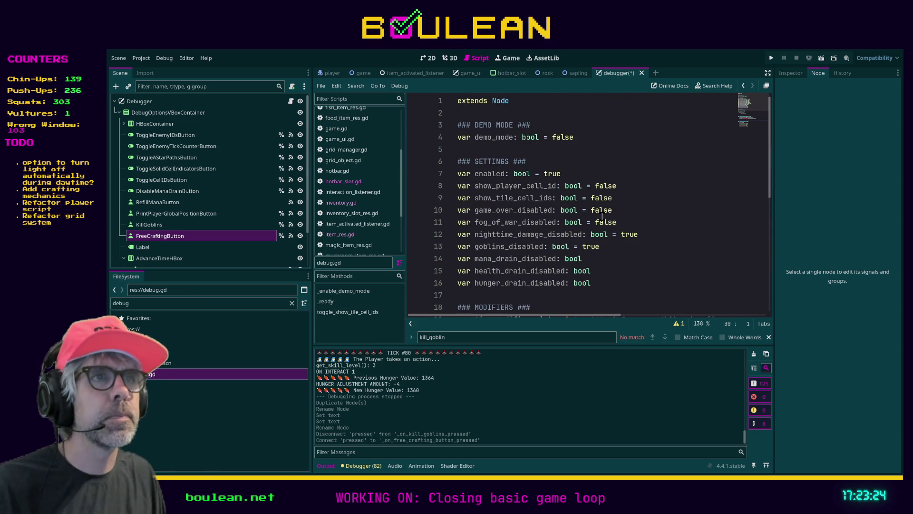
scroll(602, 217, "down", 5)
scroll(602, 216, "up", 5)
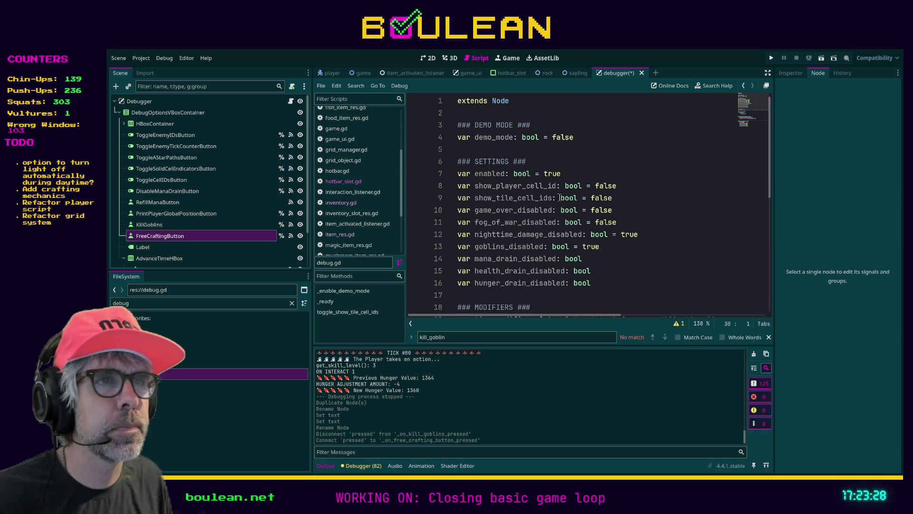
left_click(605, 284)
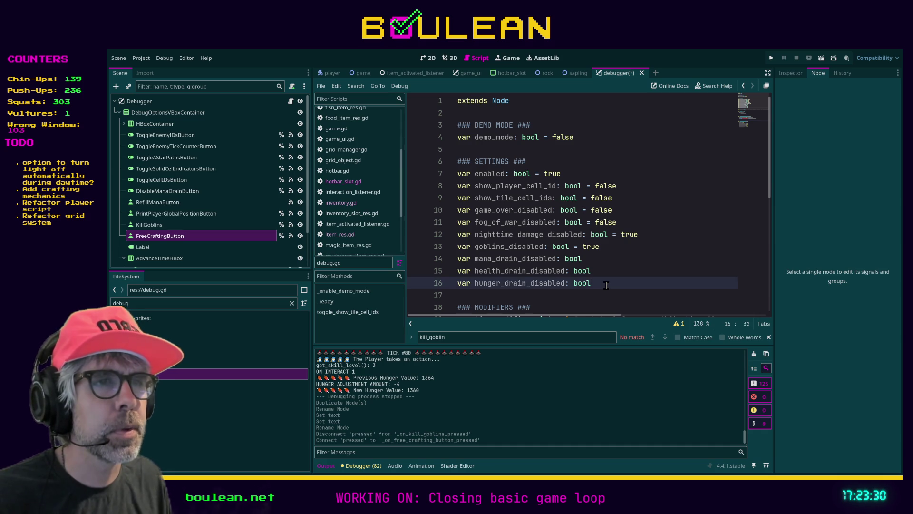
key("Return")
type("var free")
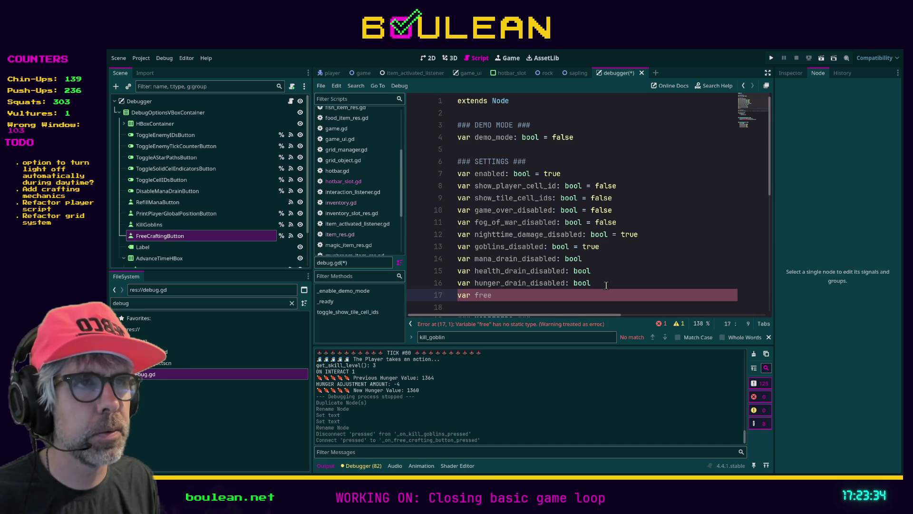
type("_craftin")
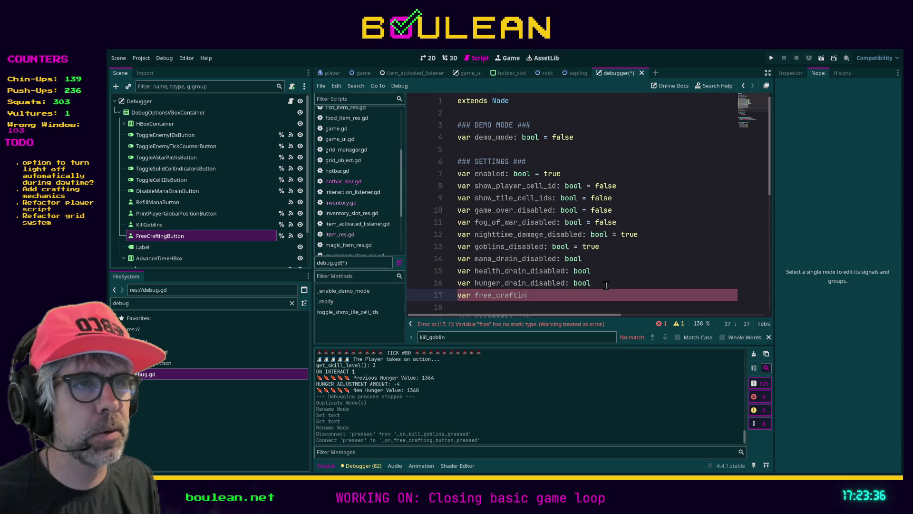
type("enabled:bool")
key("BackSpace")
key("BackSpace")
key("BackSpace")
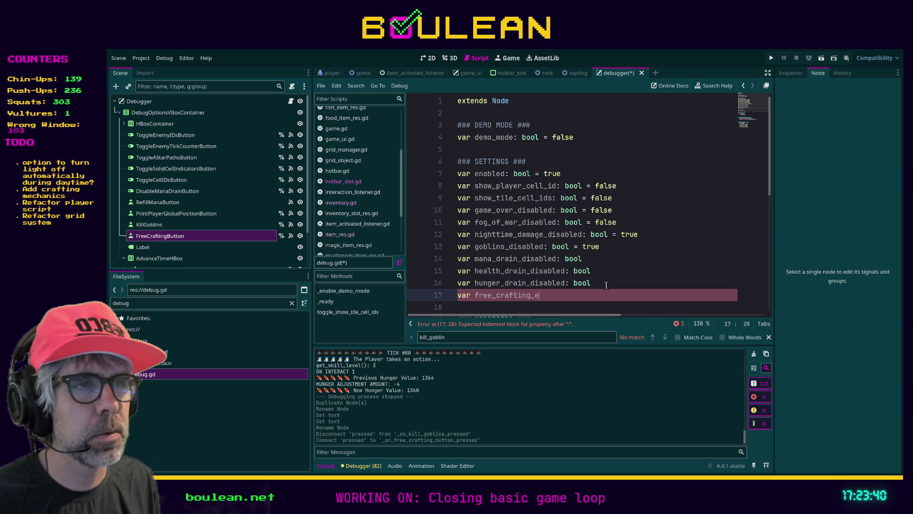
type("disabled")
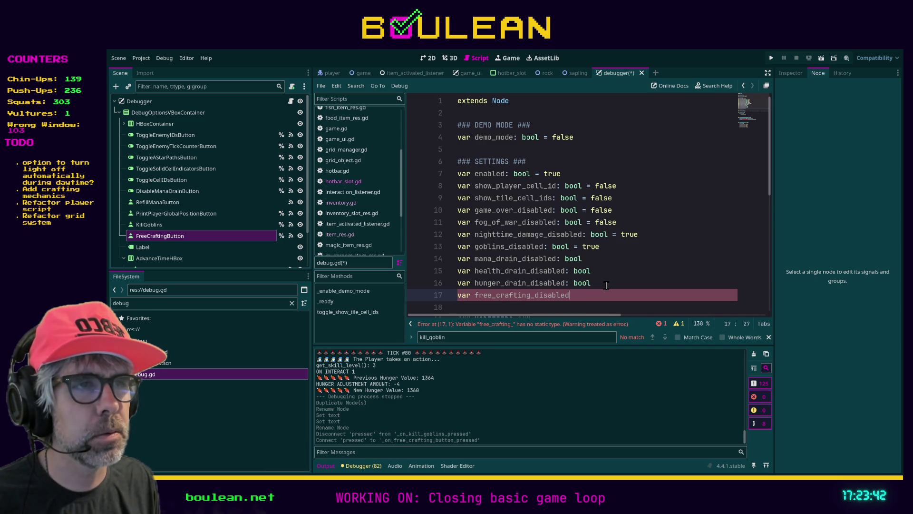
type(": bool")
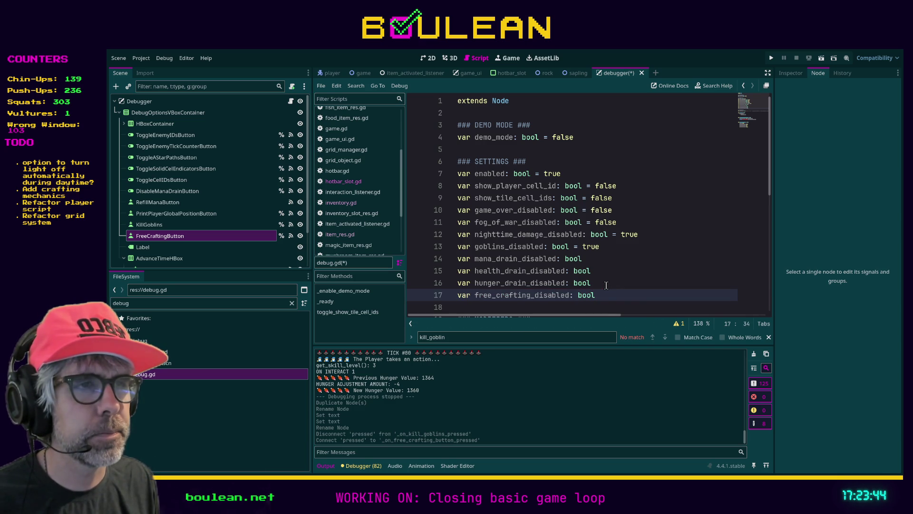
type(" = true")
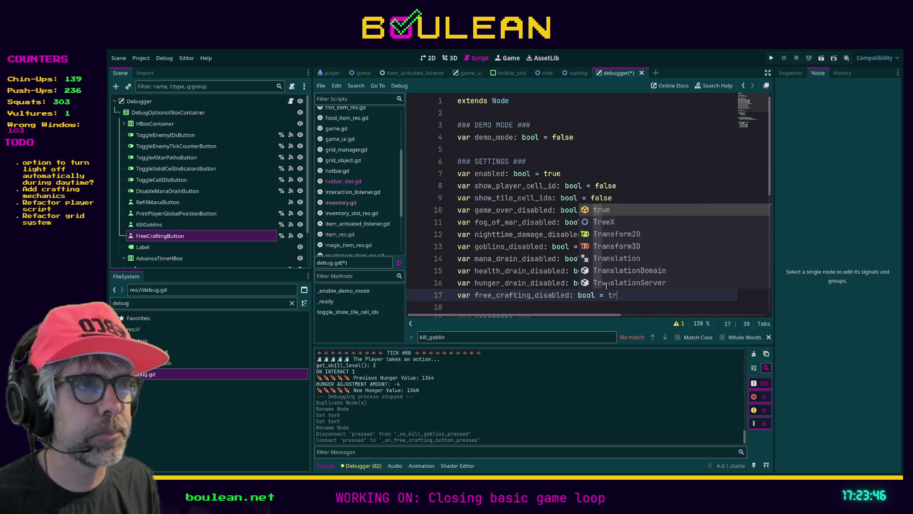
Correct the line to 'free_crafting_enabled: bool = false' and save debug.gd
left_click(666, 284)
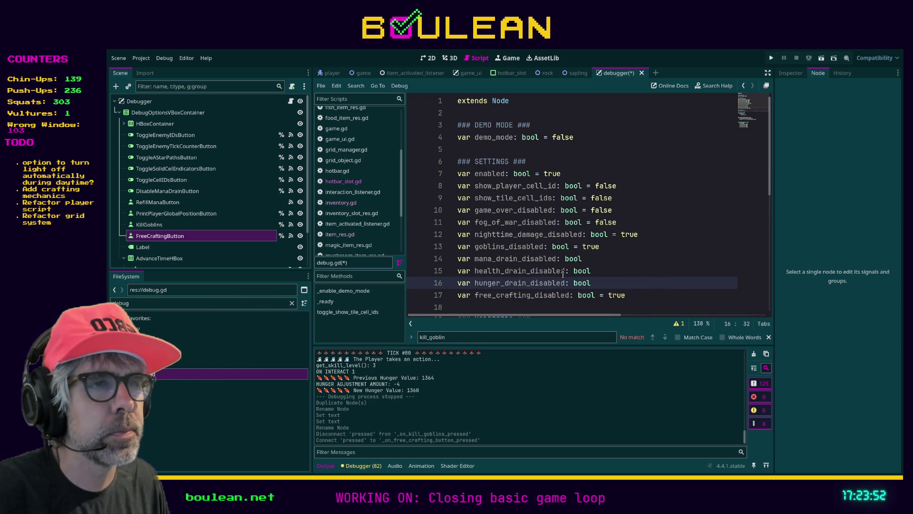
left_click(570, 295)
left_click_drag(534, 295, 569, 295)
type("enabled")
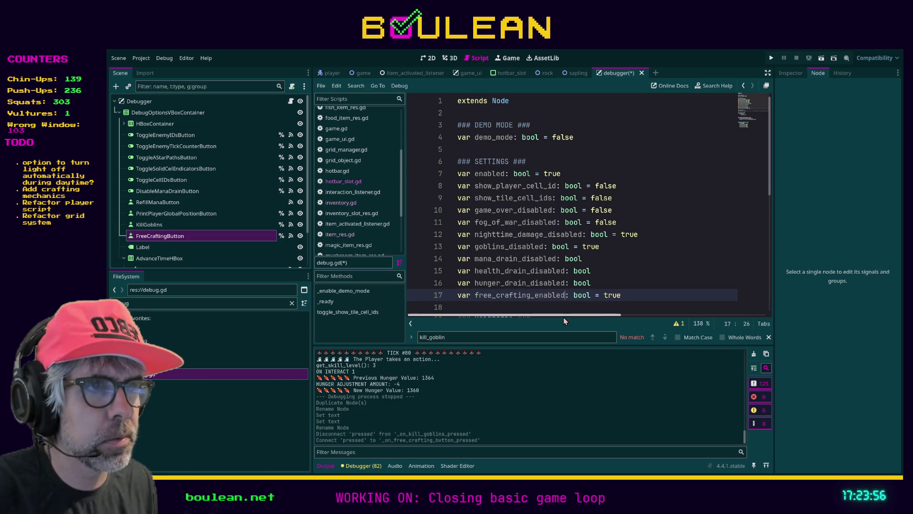
key("End")
key("BackSpace")
key("BackSpace")
type("false")
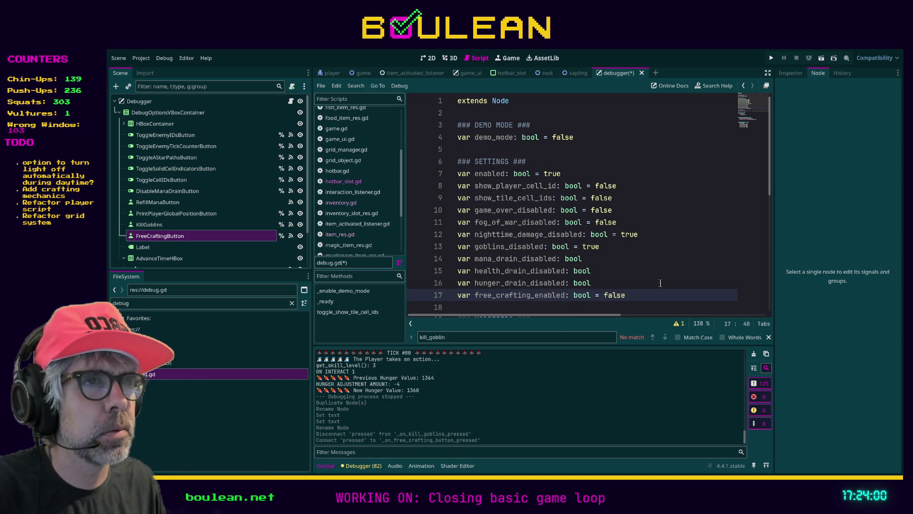
left_click(644, 283)
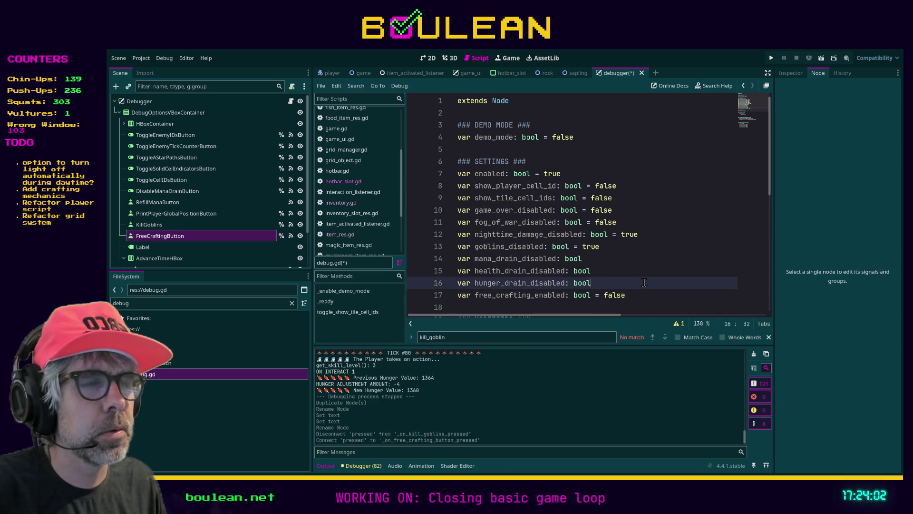
key("ctrl+s")
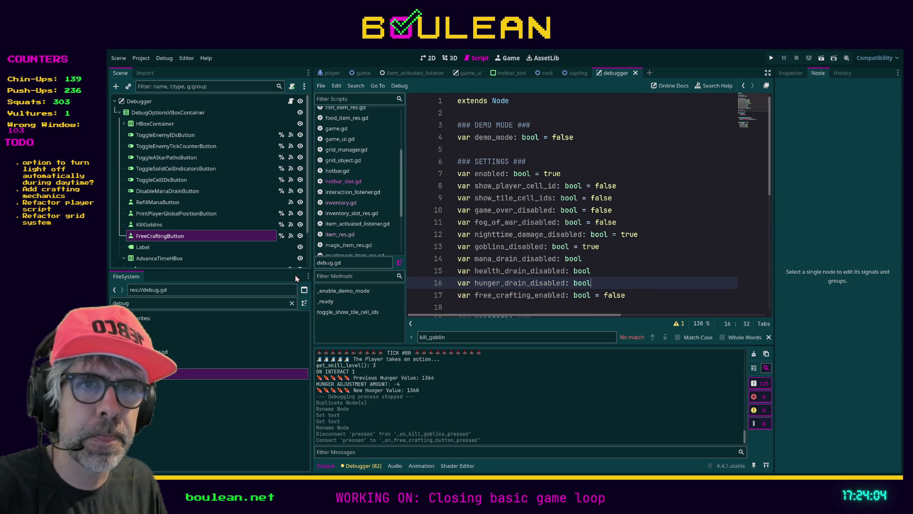
Switch back to the debugger.gd script
scroll(361, 198, "up", 3)
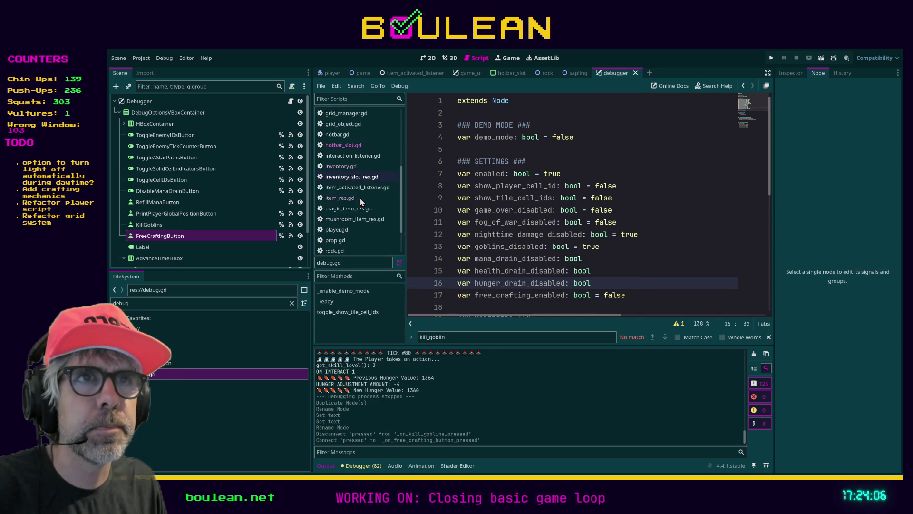
scroll(360, 198, "up", 3)
left_click(351, 128)
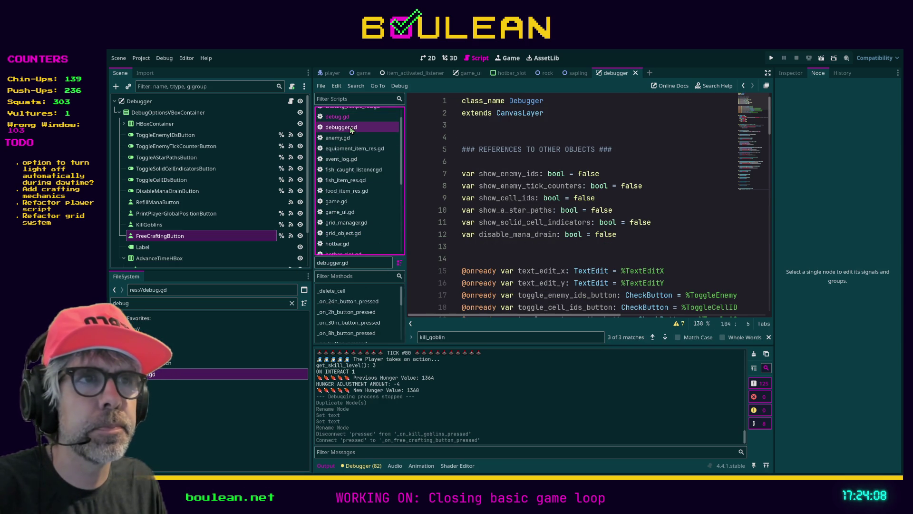
Replace pass in the free crafting handler with 'Debug.free_crafting_enabled = not Debug.free_crafting_enabled'
scroll(515, 202, "down", 9)
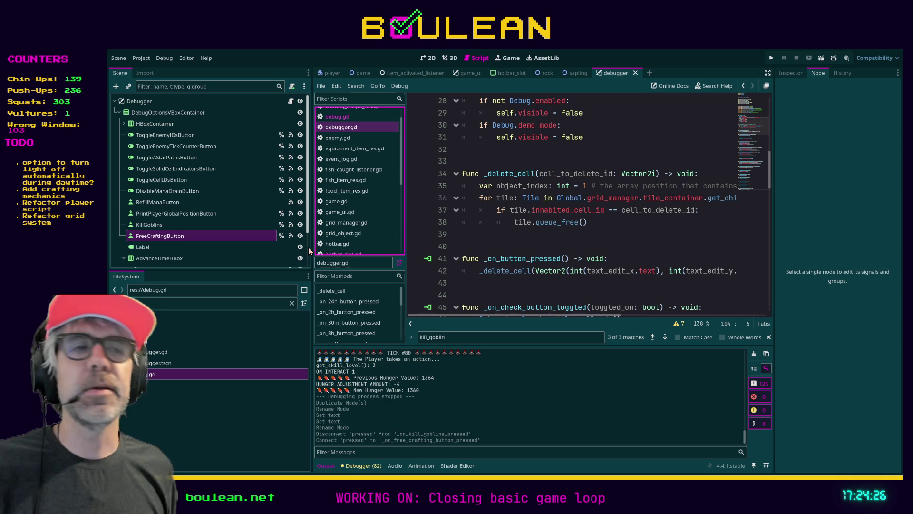
left_click(522, 235)
scroll(631, 251, "down", 5)
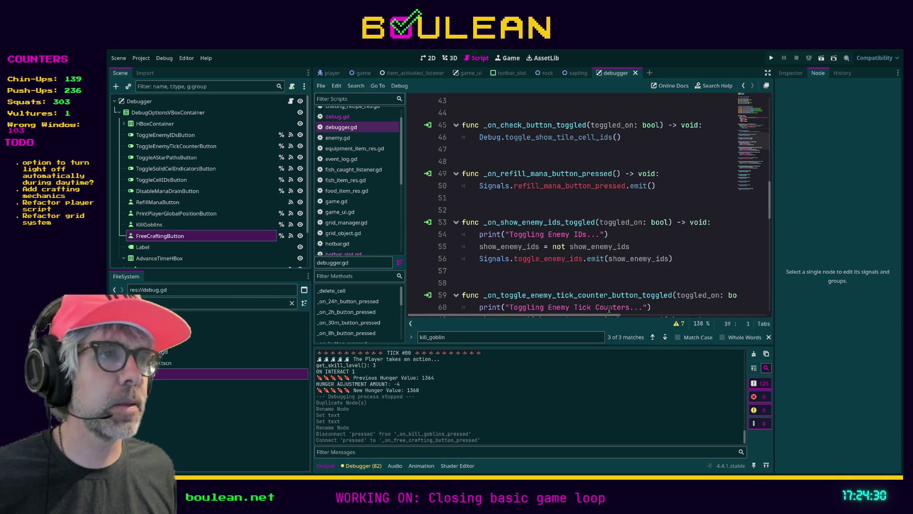
scroll(563, 244, "down", 15)
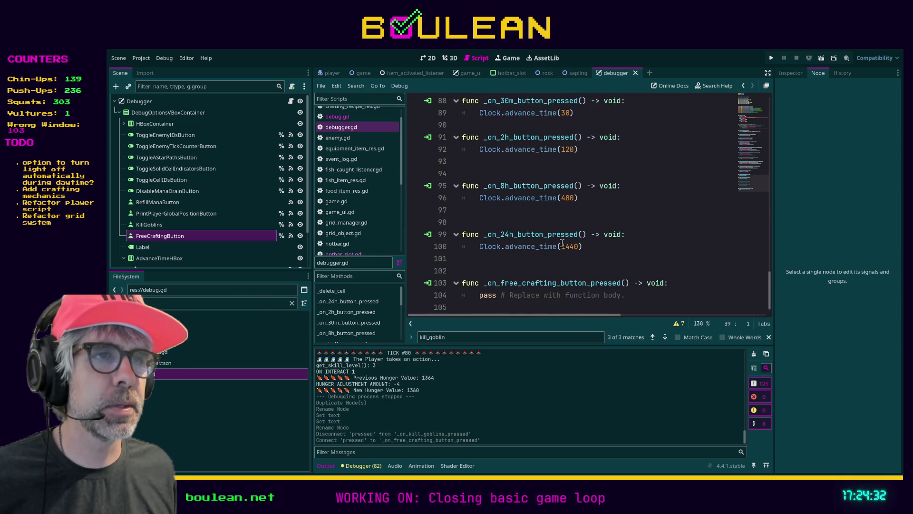
scroll(563, 244, "down", 1)
left_click_drag(627, 284, 478, 284)
type("Debug.")
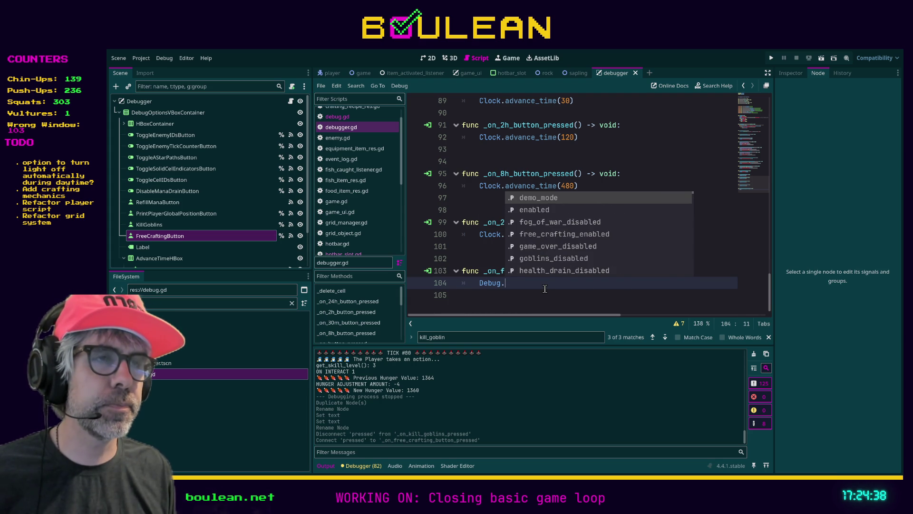
key("Down")
key("Down")
key("Down")
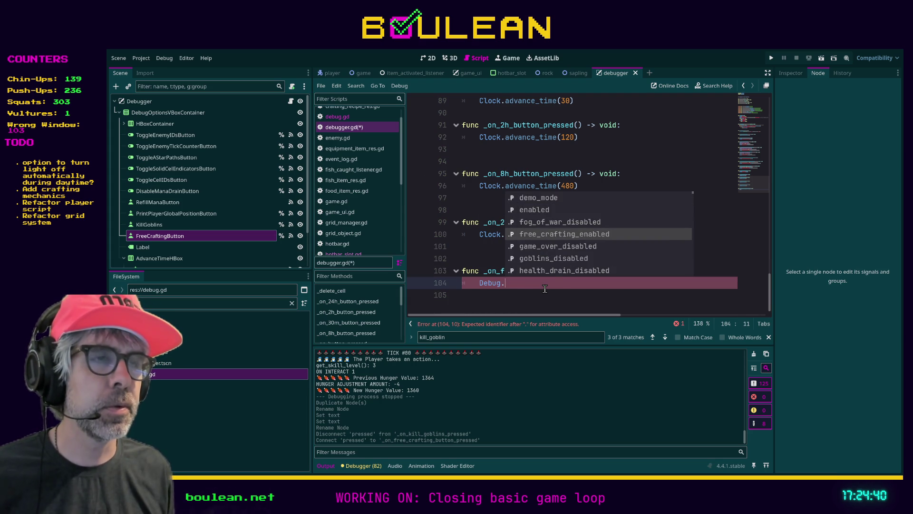
key("Return")
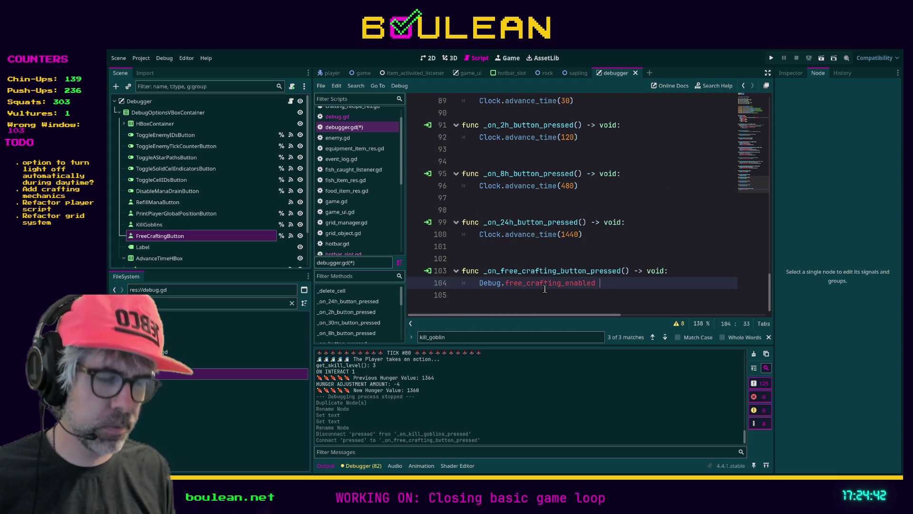
type("= ")
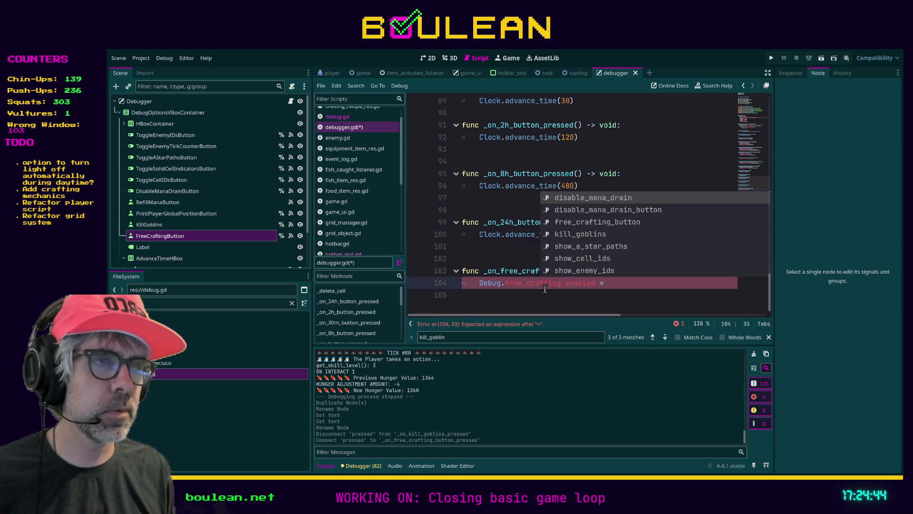
type("not")
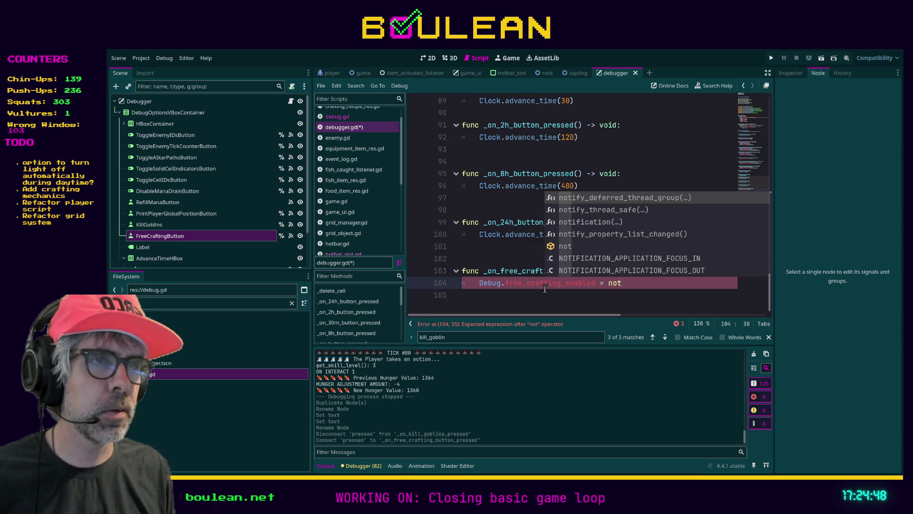
type(" Debug.free")
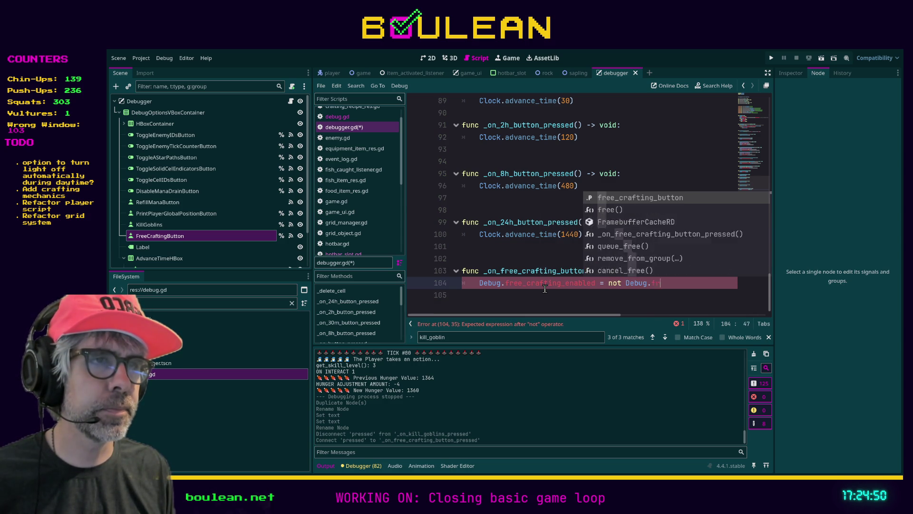
type("_cra")
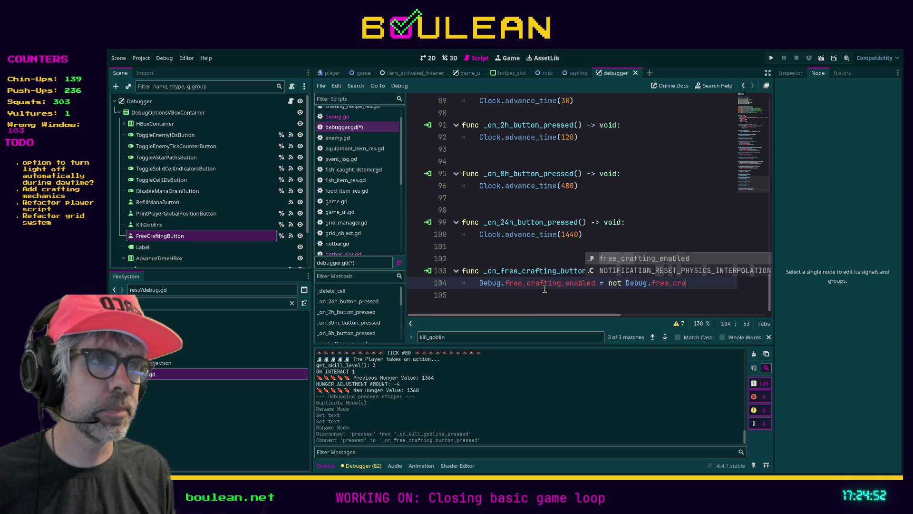
key("Return")
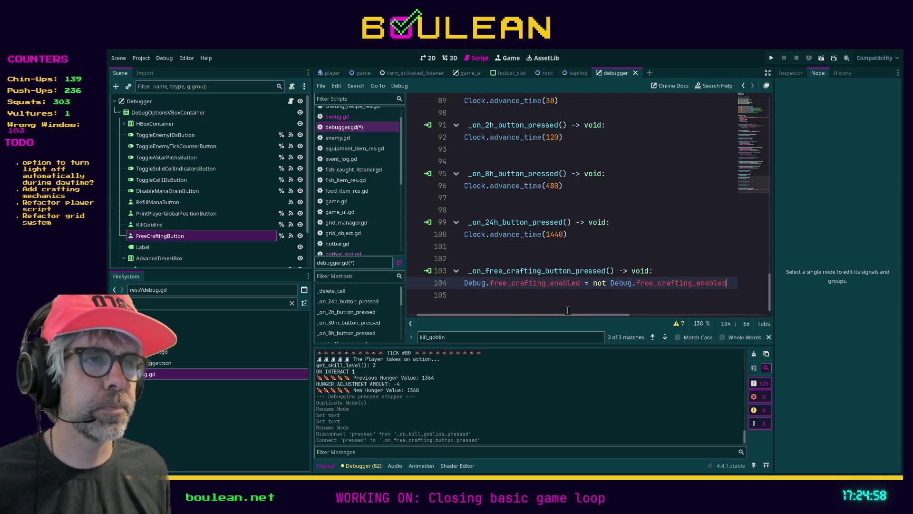
Save debugger.gd and open crafting_manager.gd
left_click_drag(558, 313, 547, 316)
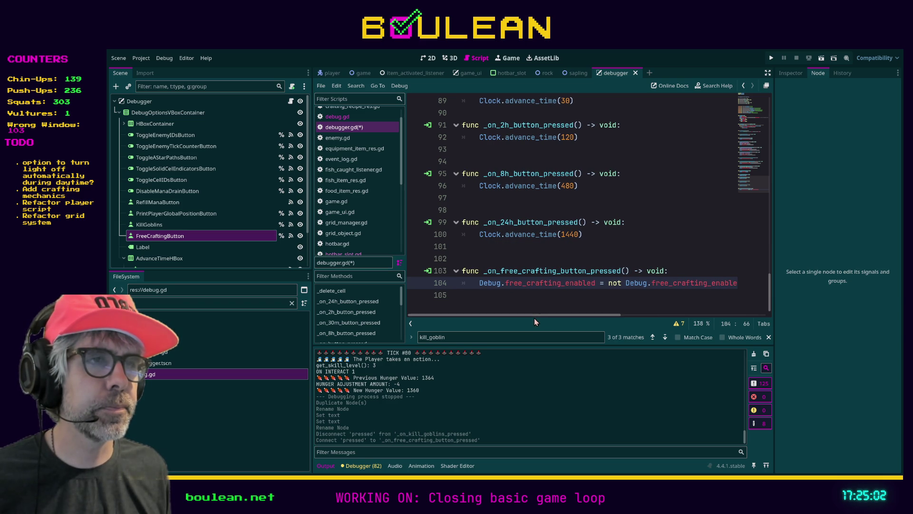
left_click(533, 305)
key("ctrl+s")
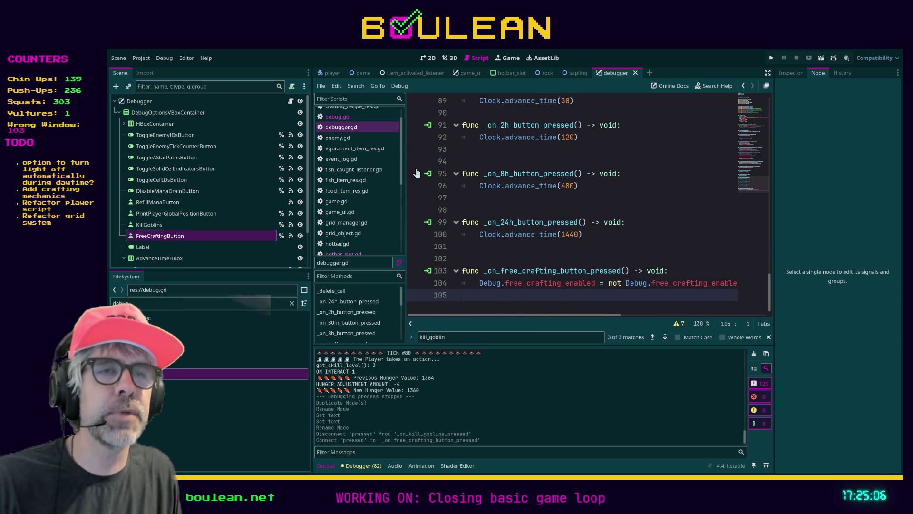
scroll(355, 160, "up", 1)
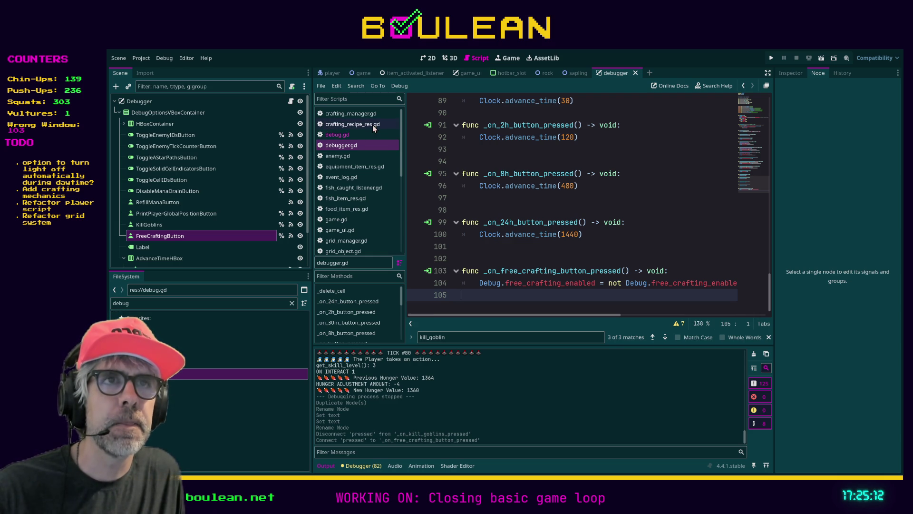
left_click(363, 115)
Unfold process_crafting_request in crafting_manager.gd and read through its material-consume and add-item logic
scroll(522, 217, "down", 10)
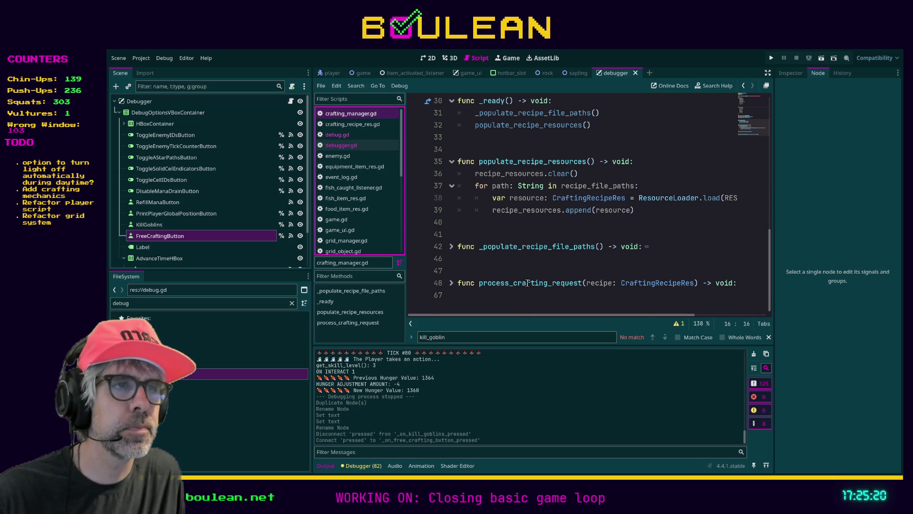
left_click(452, 283)
scroll(547, 244, "down", 3)
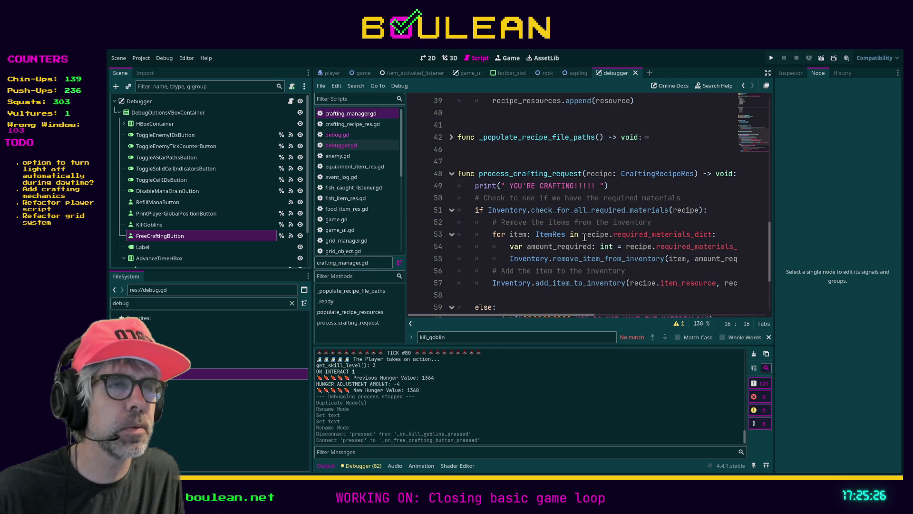
scroll(537, 316, "right", 1)
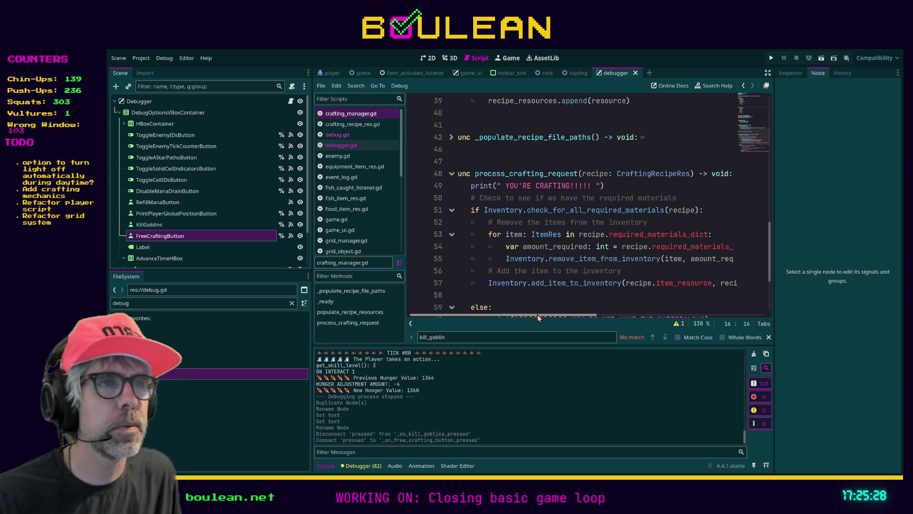
scroll(536, 315, "left", 1)
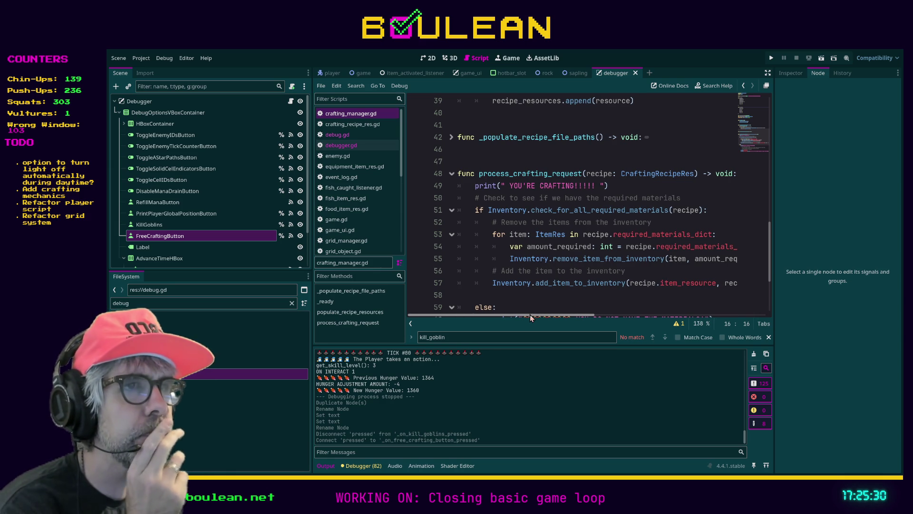
mouse_move(533, 317)
left_mouse_down()
mouse_move(551, 317)
mouse_move(529, 313)
left_mouse_up()
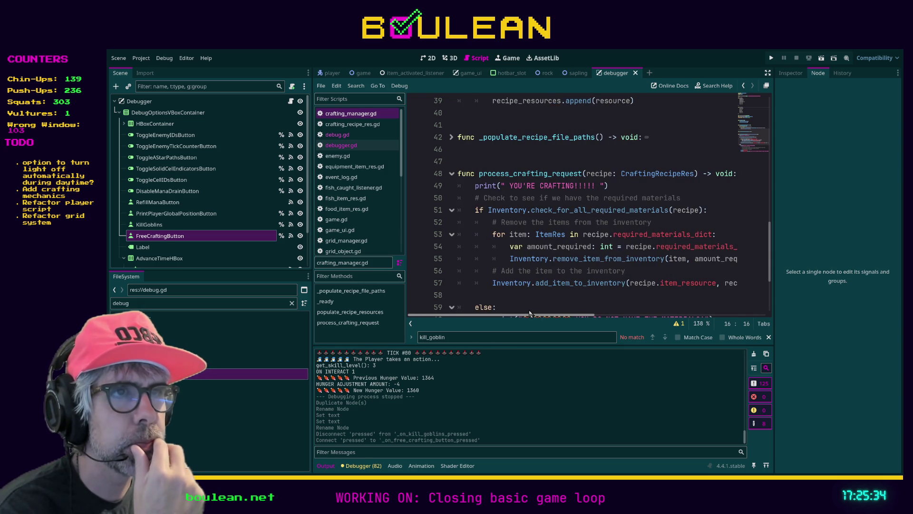
scroll(554, 283, "down", 3)
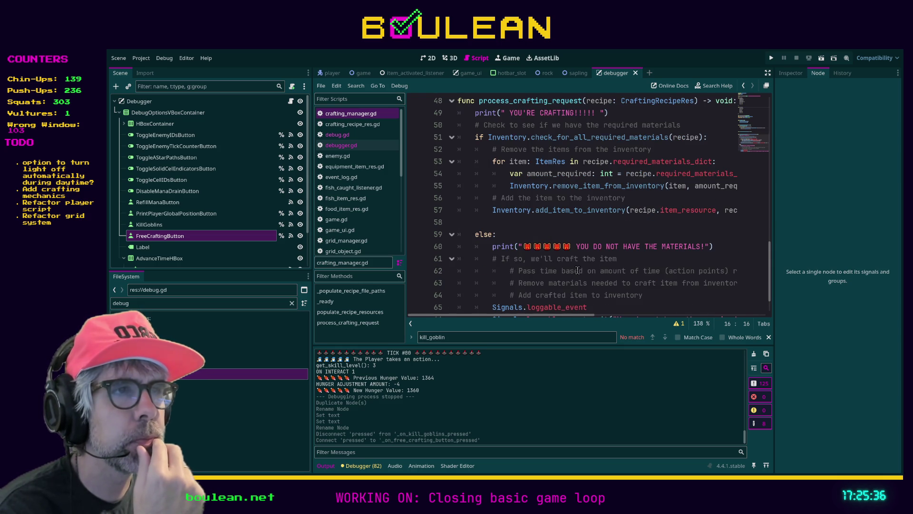
scroll(578, 268, "up", 1)
scroll(579, 268, "down", 2)
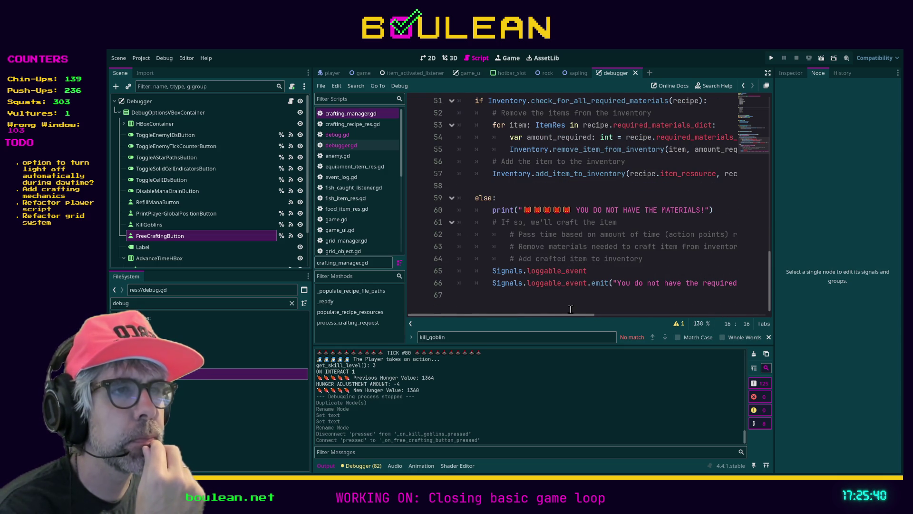
scroll(577, 246, "up", 2)
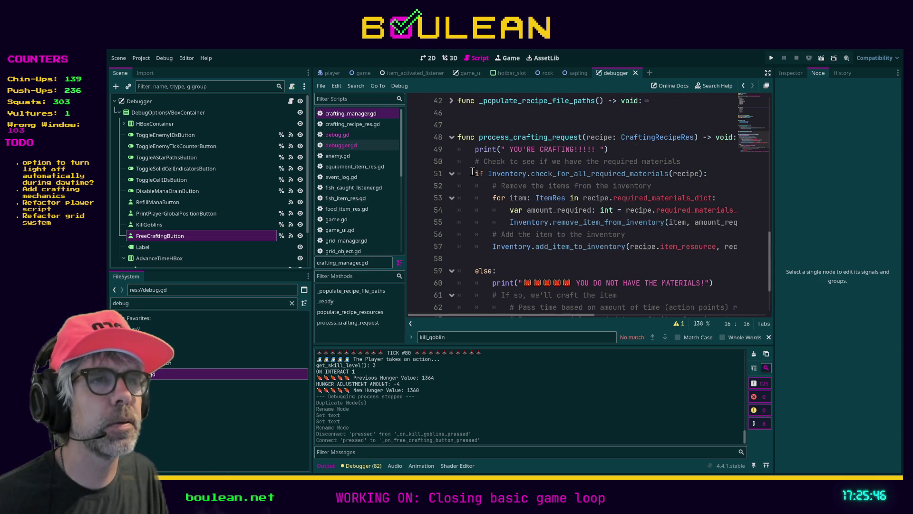
Insert an 'if Debug.free_crafting_enabled' check above the material check
left_click(475, 173)
key("Return")
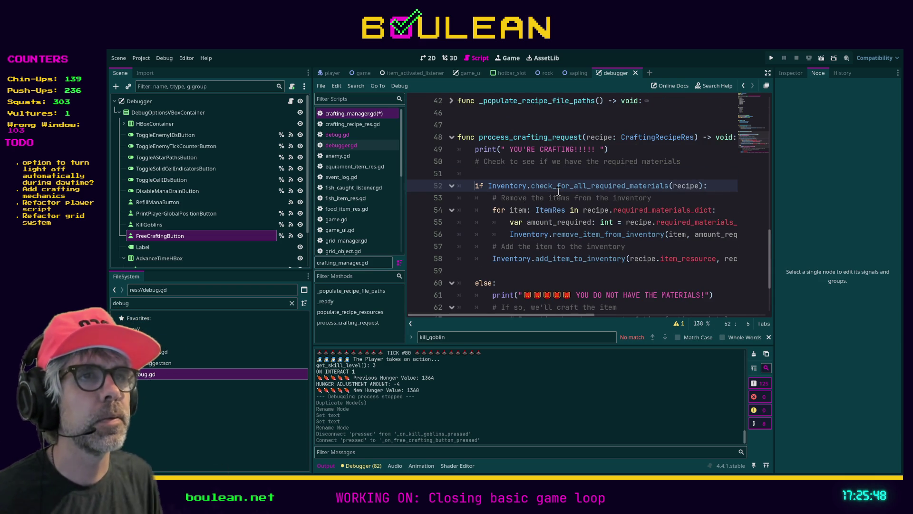
key("Up")
key("BackSpace")
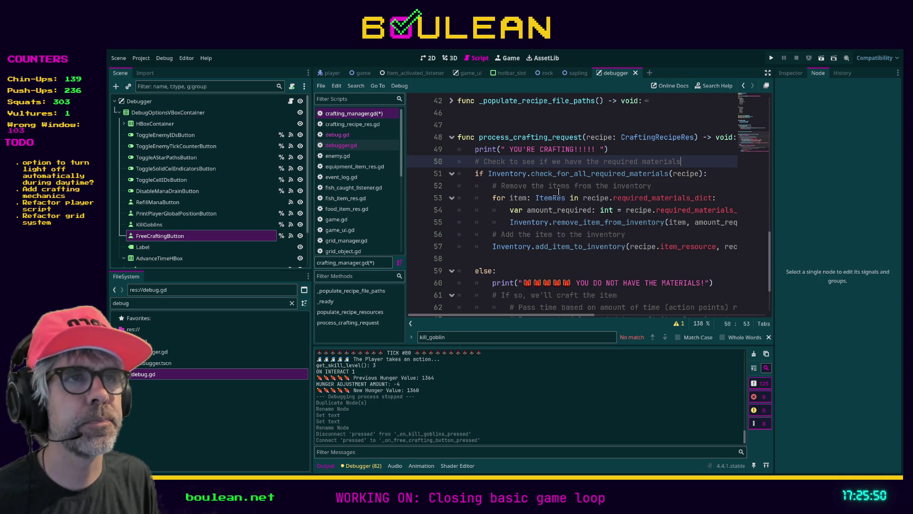
key("Return")
key("Up")
type("i")
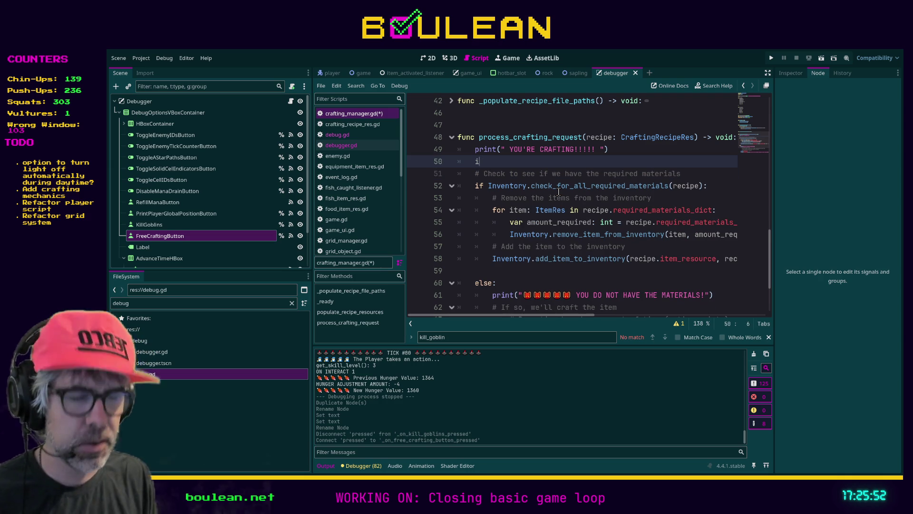
type("f Debug.free")
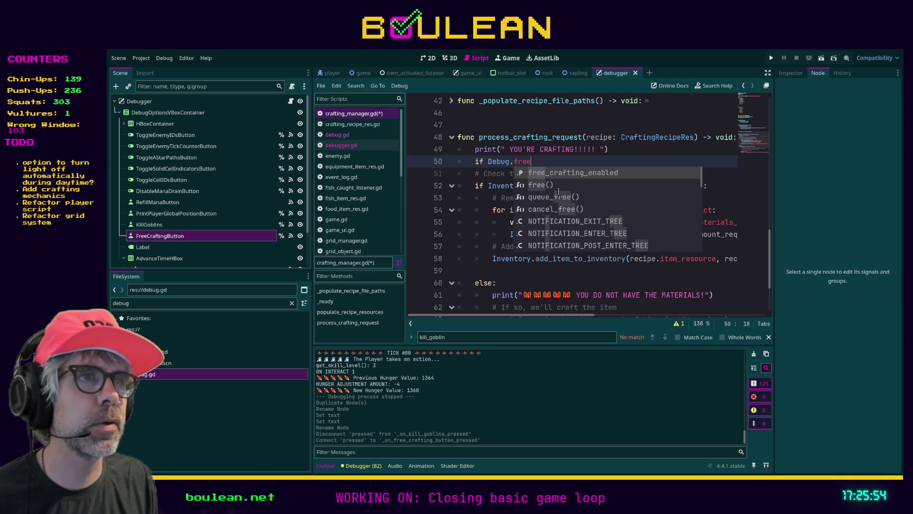
key("Return")
key("Return")
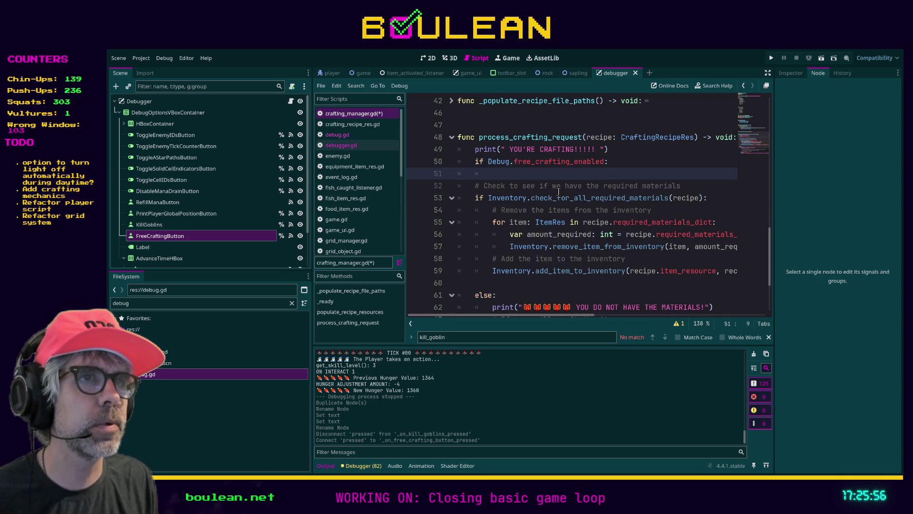
Paste the add-item call under the free-crafting if, indented one level
left_click(495, 270)
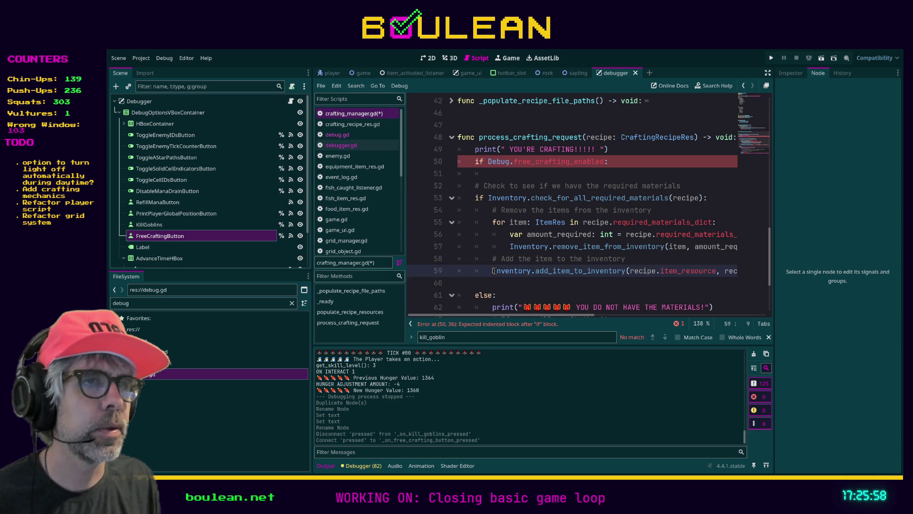
triple_click(495, 271)
left_click(494, 270)
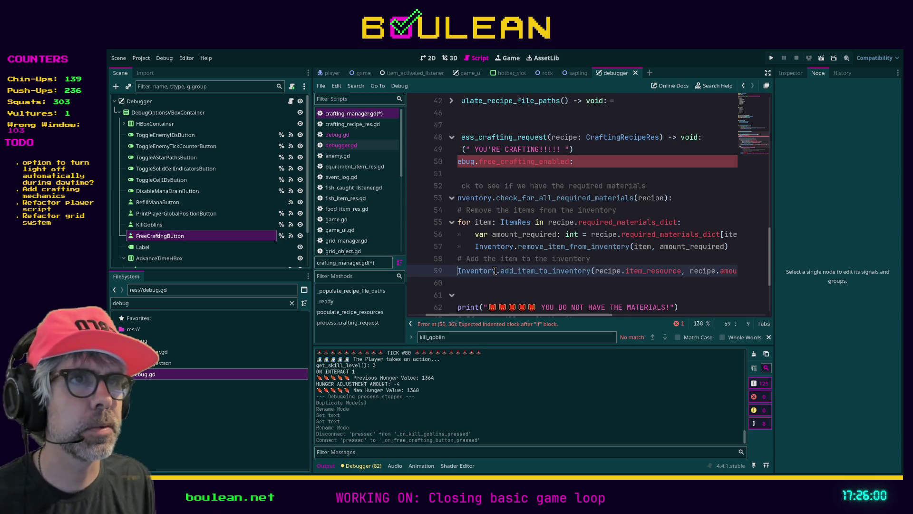
scroll(502, 316, "left", 2)
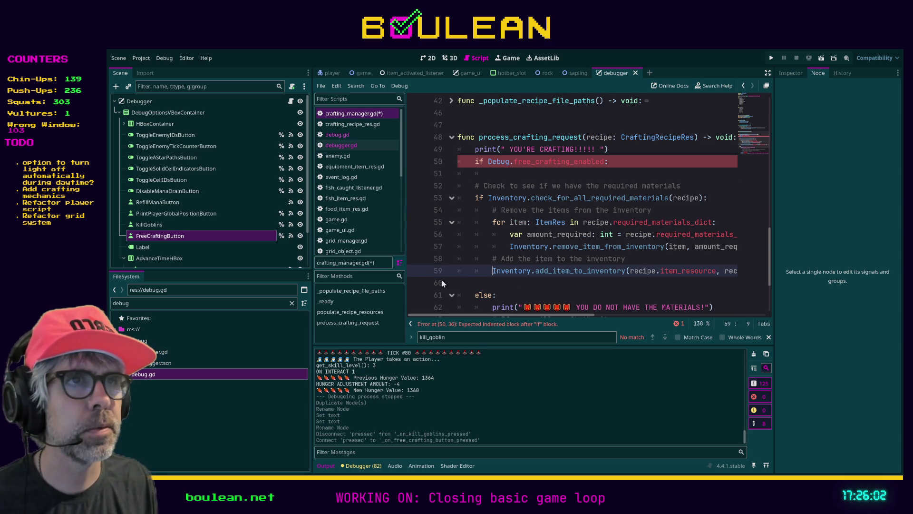
left_click(485, 173)
type("Inventory.add_item_to_inventory(recipe.item_resource, recipe.amount_per_craft) # TODO broken when moved to new item system 2025-09-27 #")
key("Home")
key("Tab")
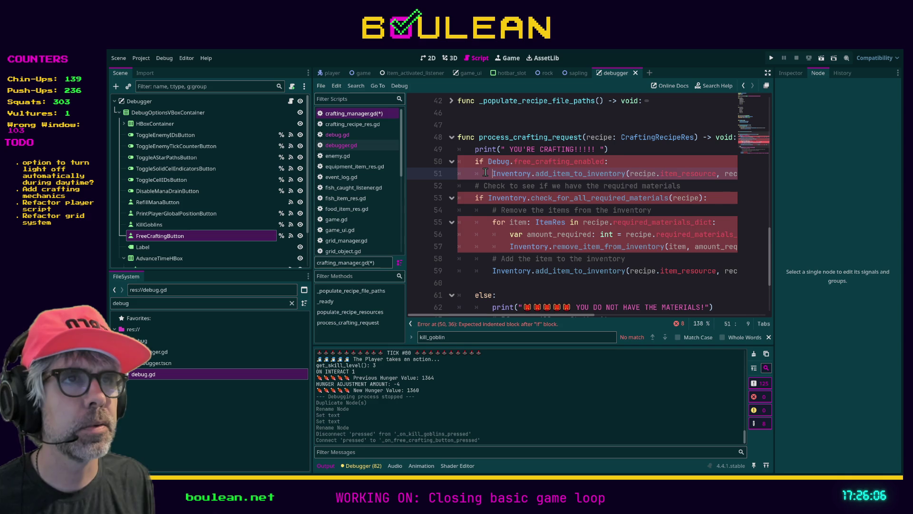
Add an 'else:' line before the material check and select the check's block
left_click(470, 199)
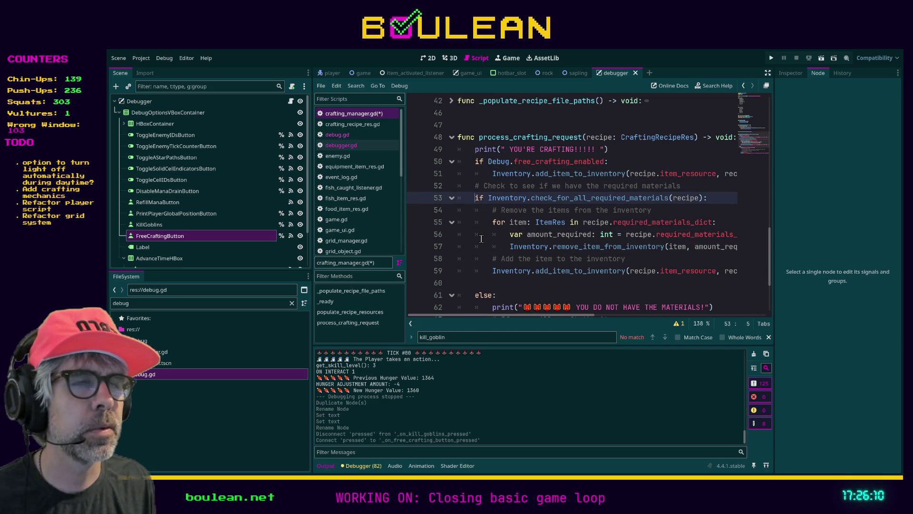
key("Return")
key("Up")
key("BackSpace")
key("BackSpace")
key("BackSpace")
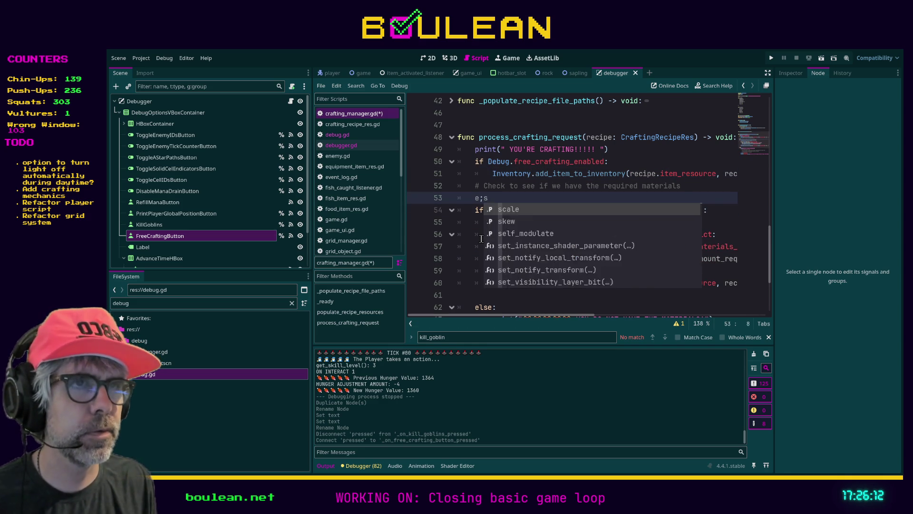
type("lse:")
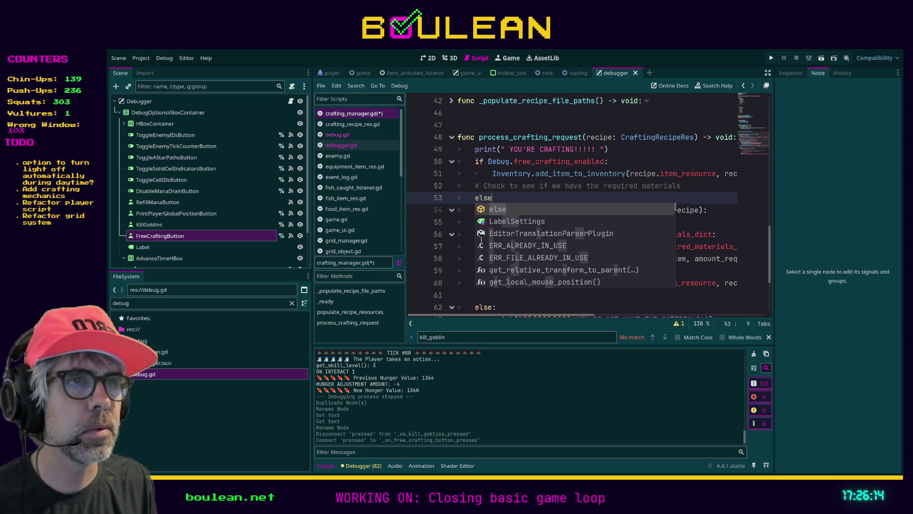
scroll(482, 238, "down", 3)
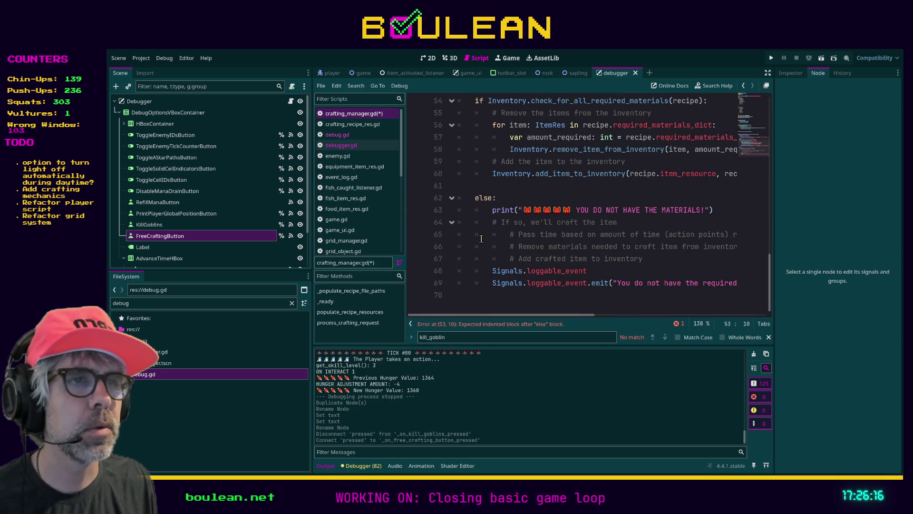
mouse_move(558, 281)
left_mouse_down()
mouse_move(466, 238)
mouse_move(428, 119)
mouse_move(423, 139)
left_mouse_up()
Indent the material check under the else branch and save crafting_manager.gd
key("Tab")
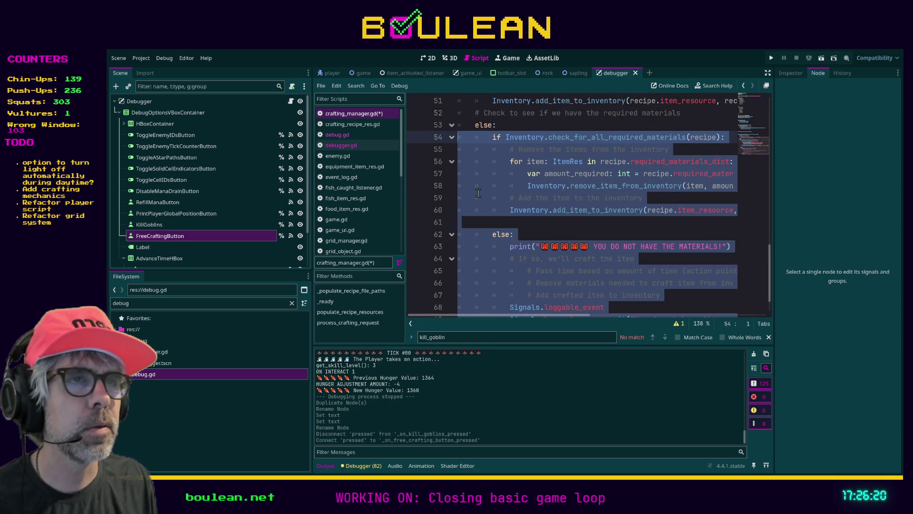
left_click(481, 217)
scroll(481, 217, "up", 4)
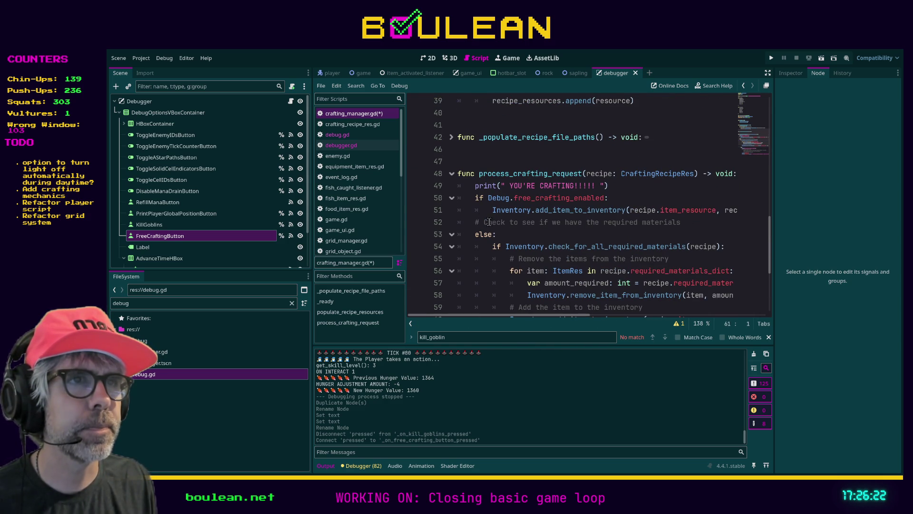
left_click(530, 232)
key("ctrl+s")
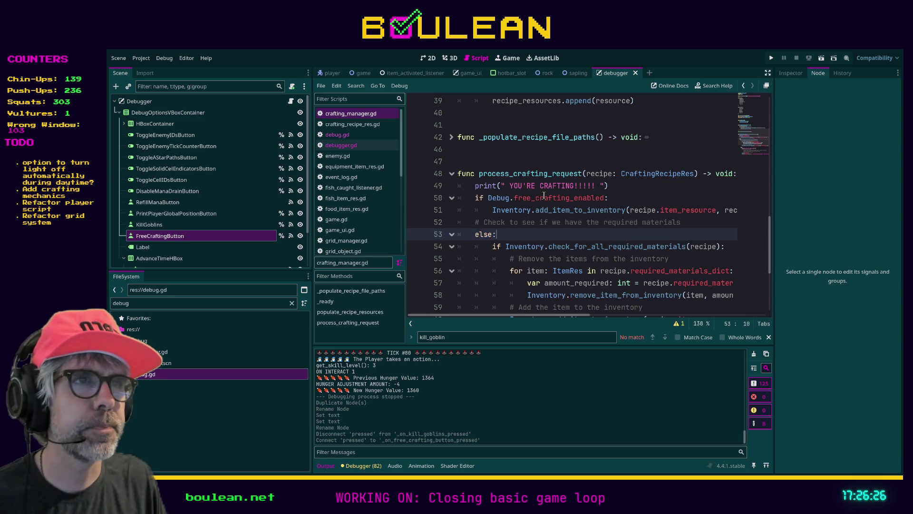
Delete the YOU'RE CRAFTING print line and run the game with F5
left_click(608, 186)
key("shift+Home")
key("BackSpace")
key("BackSpace")
key("BackSpace")
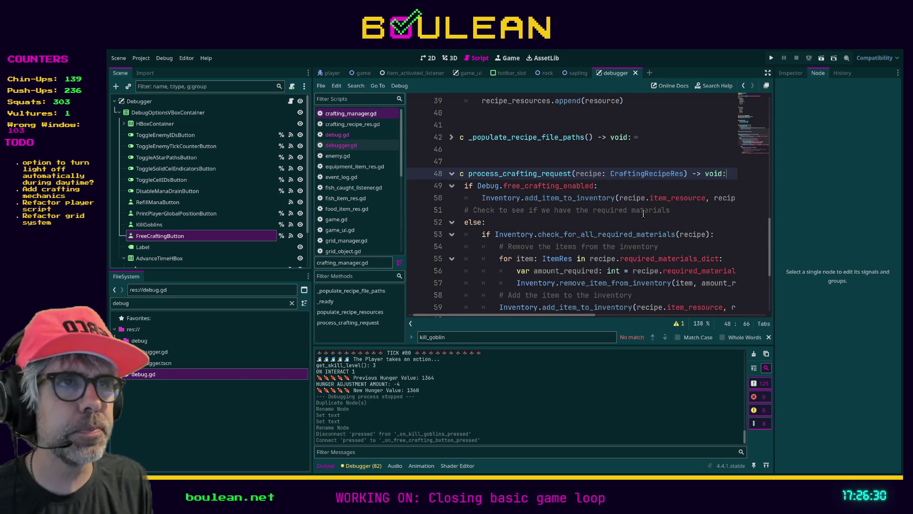
key("Down")
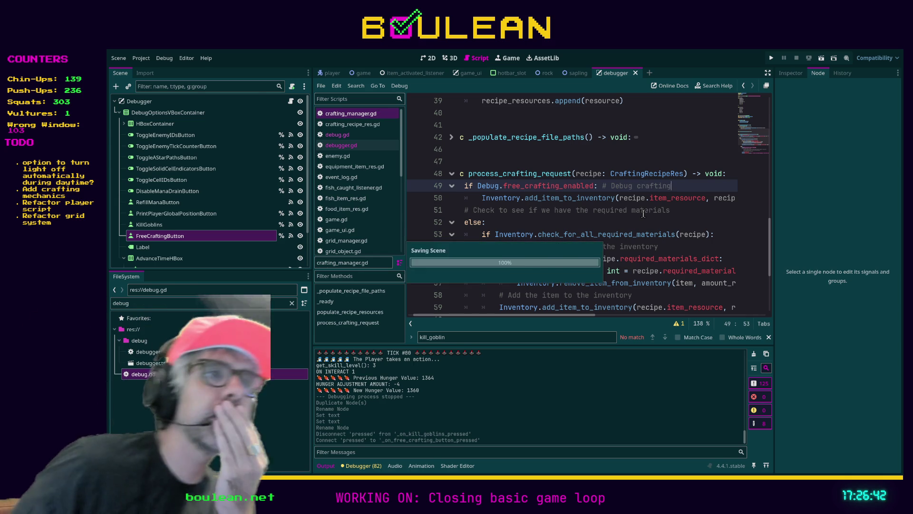
key("F5")
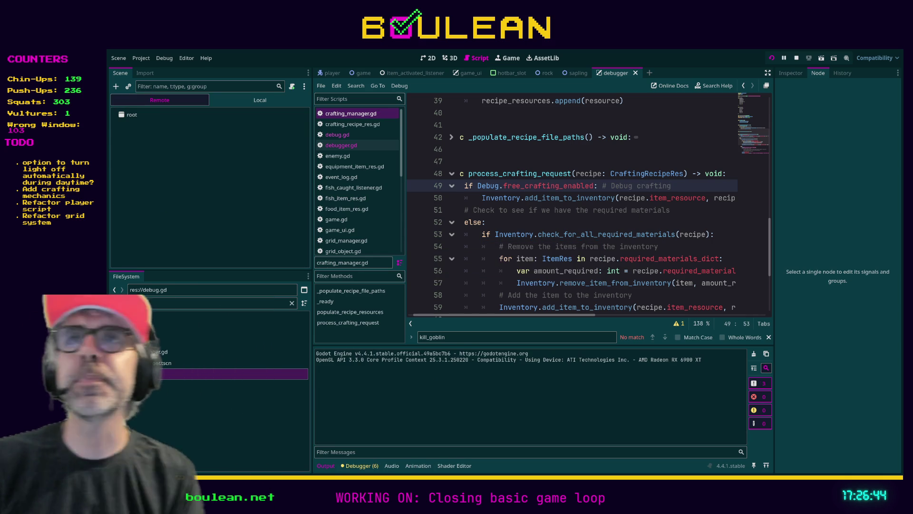
Try crafting a Bedroll and a Camp Fire without materials, then close and relaunch the game
key("c")
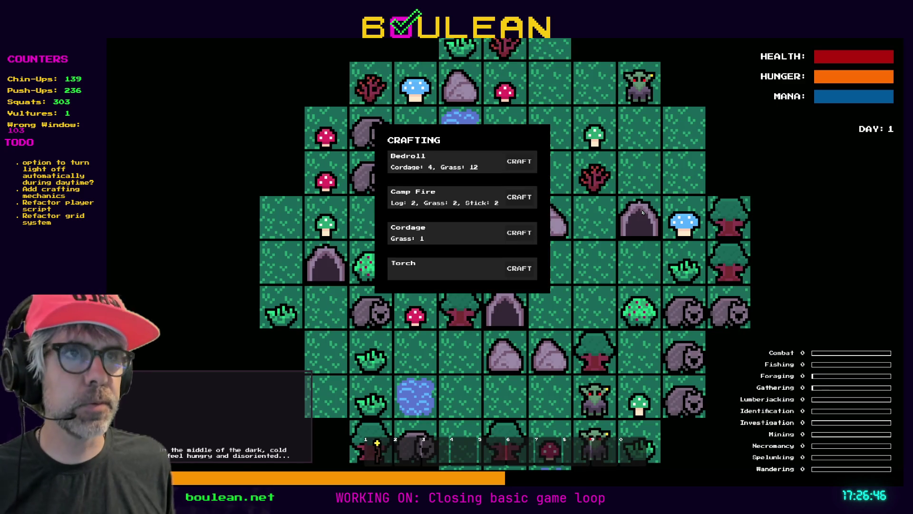
left_click(514, 167)
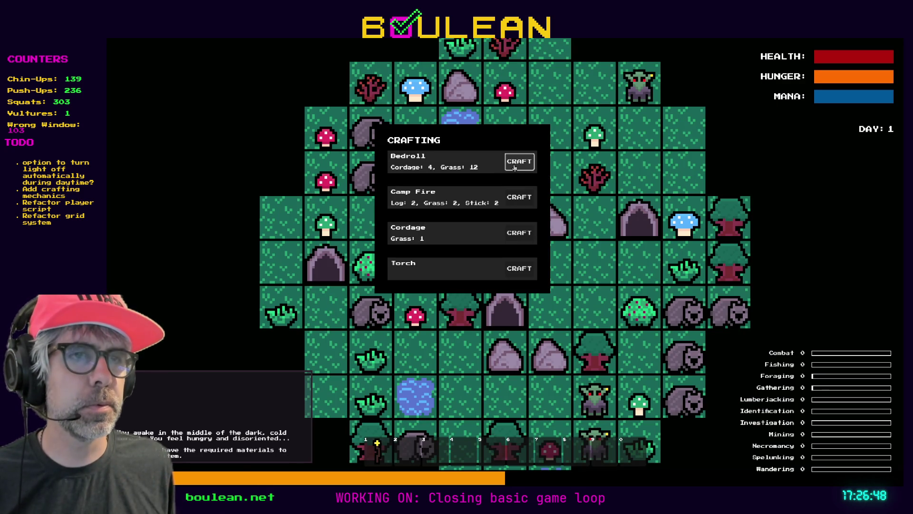
left_click(520, 199)
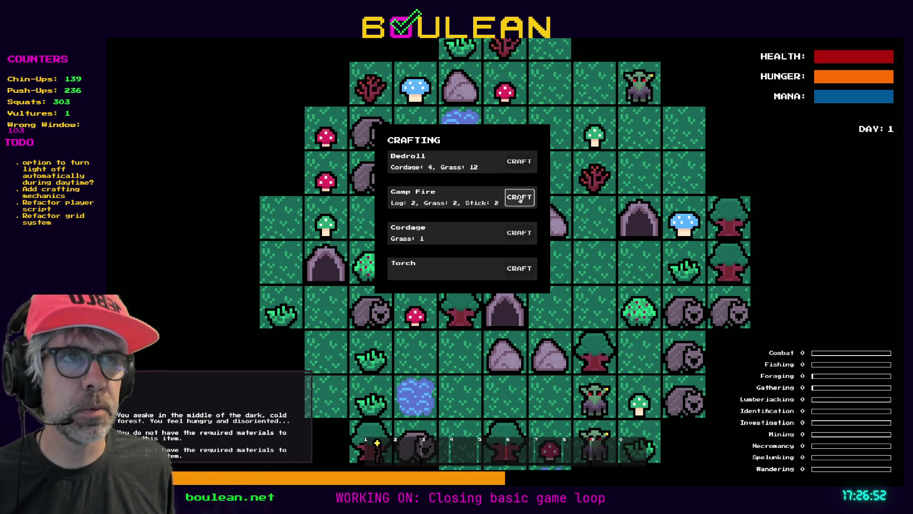
key("alt+F4")
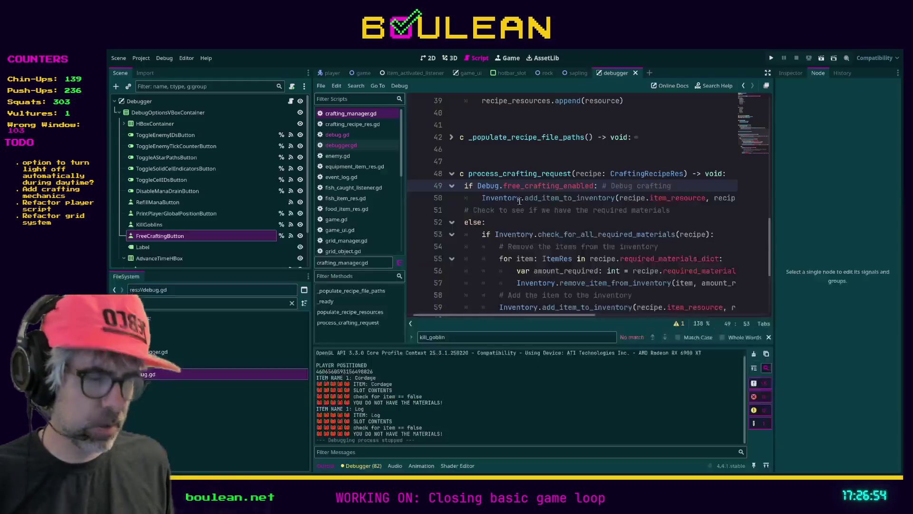
left_click(515, 221)
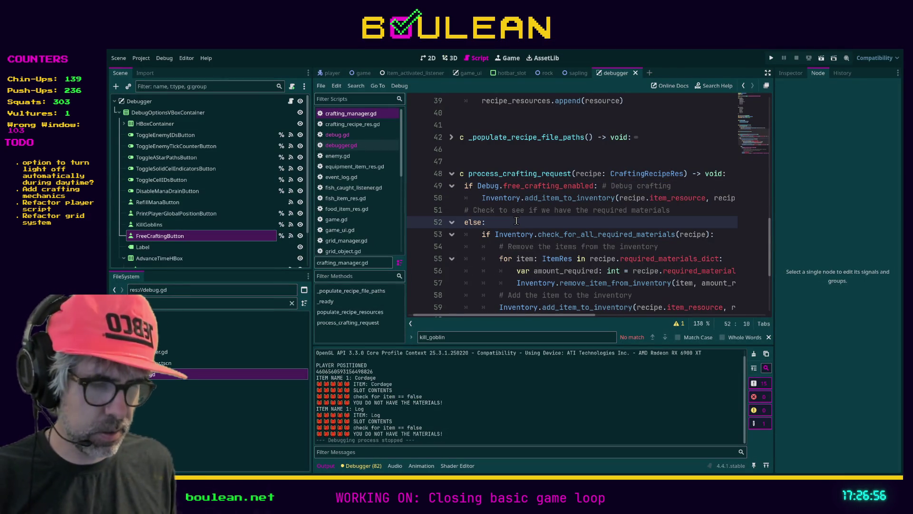
key("F5")
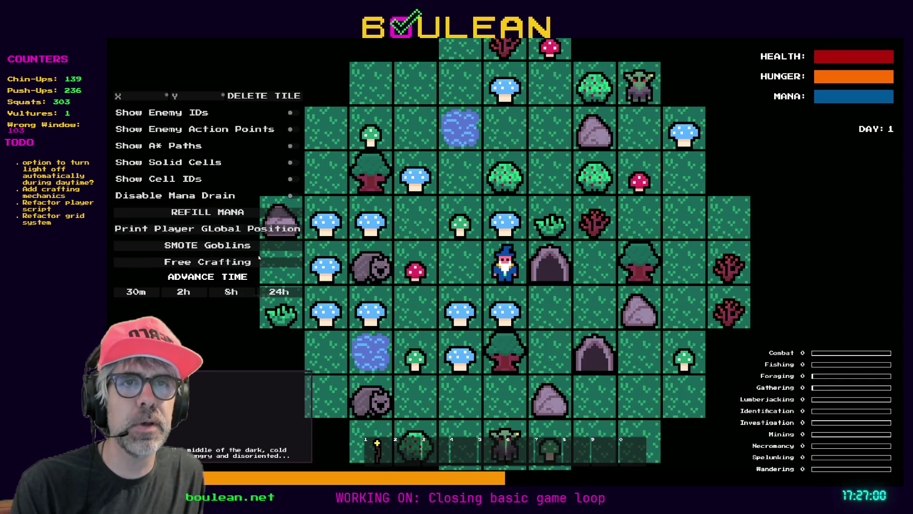
Turn on Free Crafting and craft nine Camp Fires without materials
left_click(247, 263)
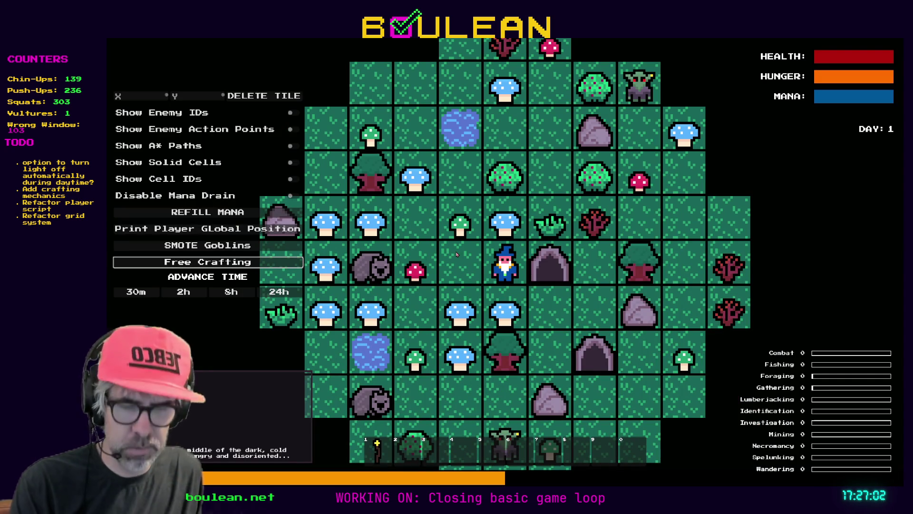
key("c")
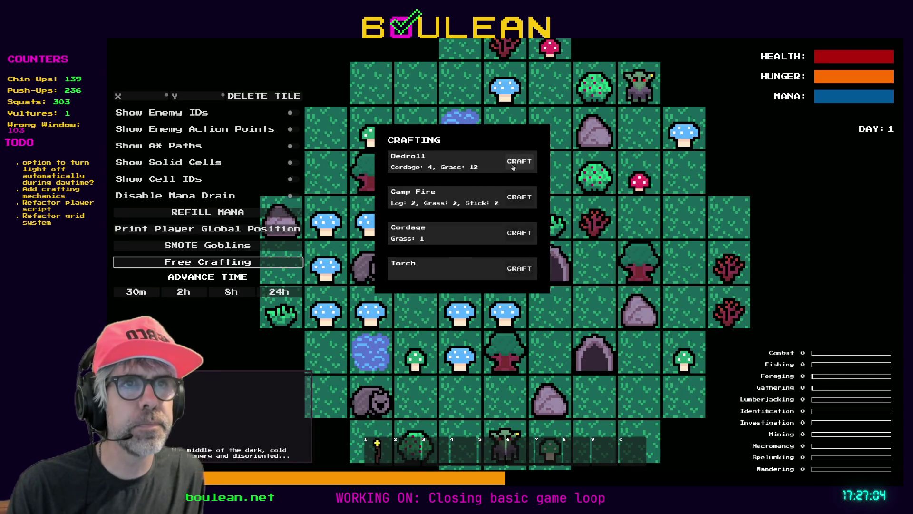
left_click(518, 201)
left_click(518, 202)
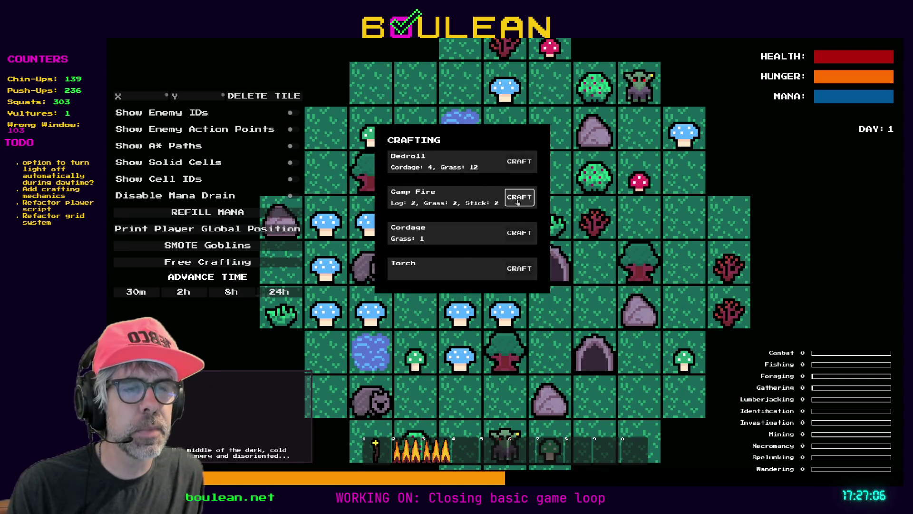
left_click(518, 202)
left_click(518, 202)
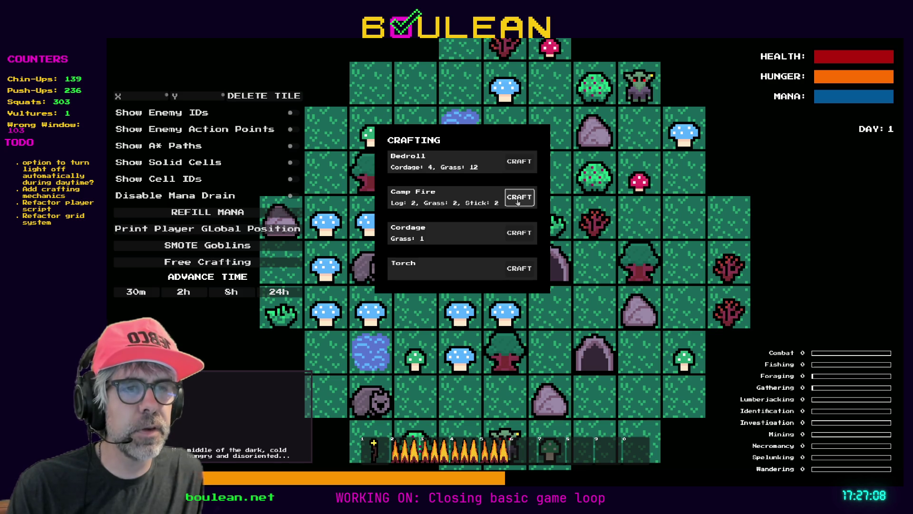
left_click(518, 202)
left_click(518, 202)
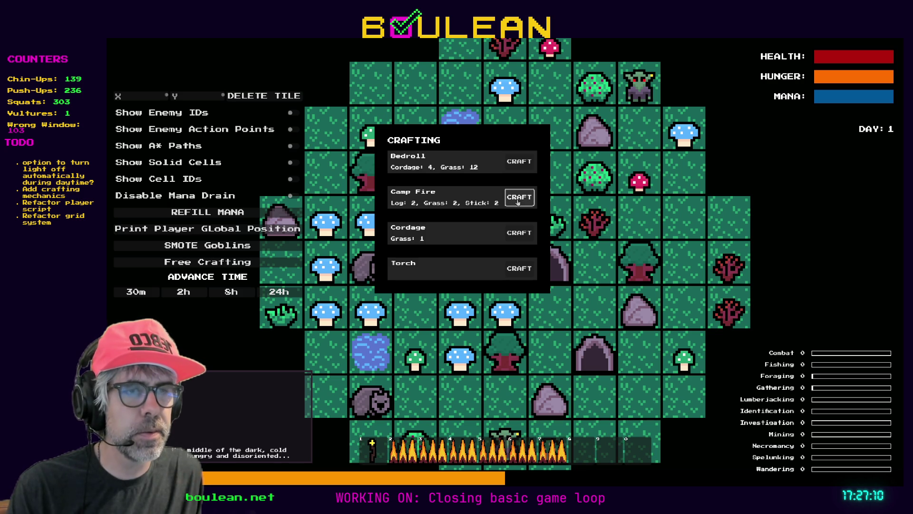
left_click(518, 202)
left_click(518, 202)
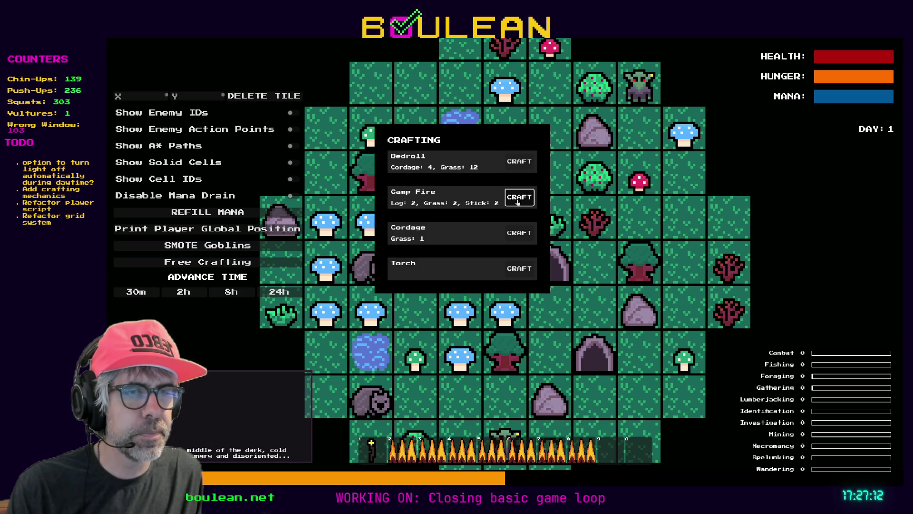
left_click(518, 202)
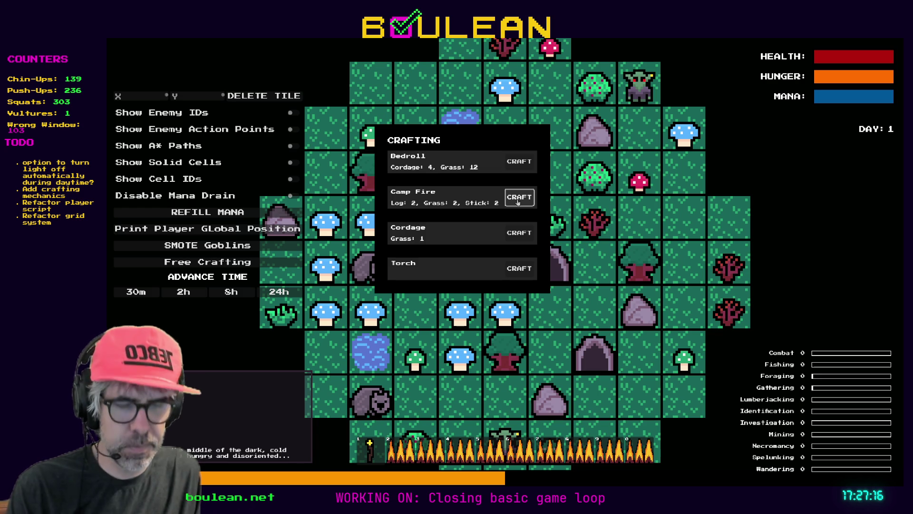
Reset the game and craft Cordage repeatedly until the hotbar holds 9
key("r")
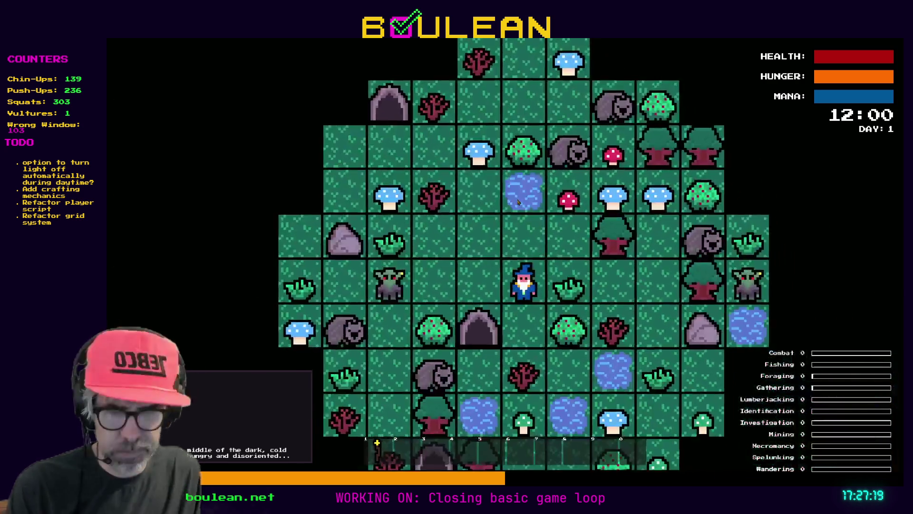
key("c")
left_click(510, 231)
left_click(510, 231)
left_click(509, 232)
left_click(510, 231)
left_click(509, 231)
left_click(510, 231)
left_click(509, 231)
left_click(510, 231)
left_click(510, 231)
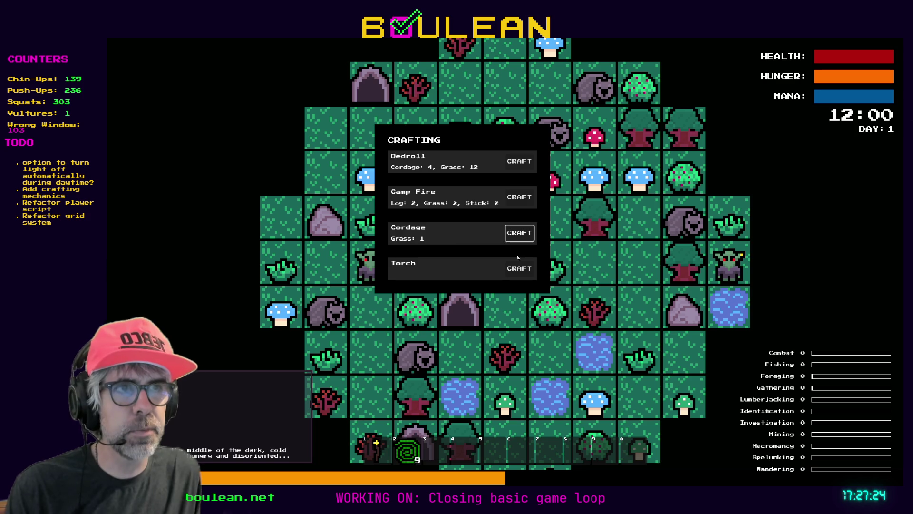
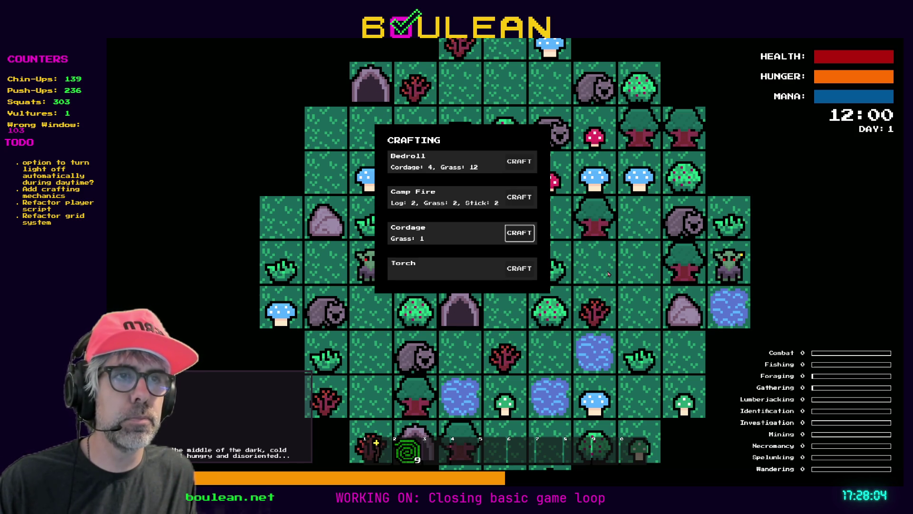
Close the crafting panel and switch on Free Crafting from the in-game debug panel
key("Escape")
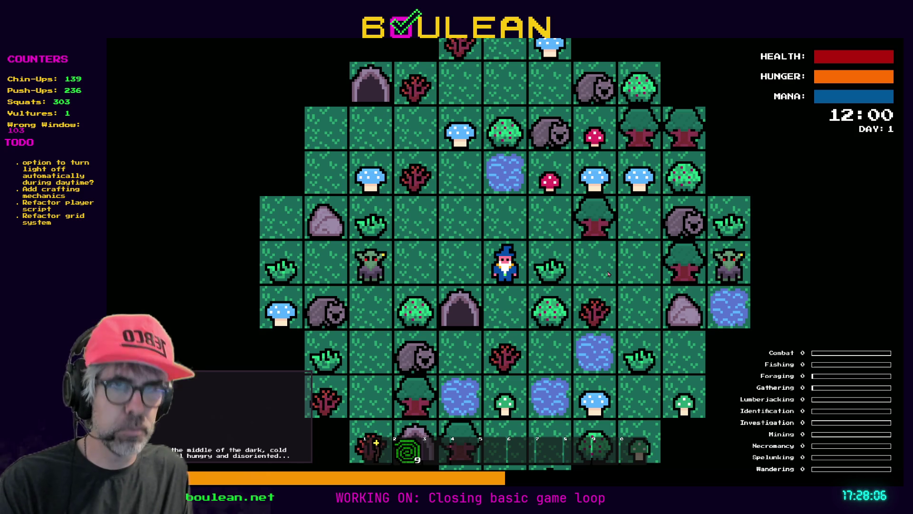
key("F1")
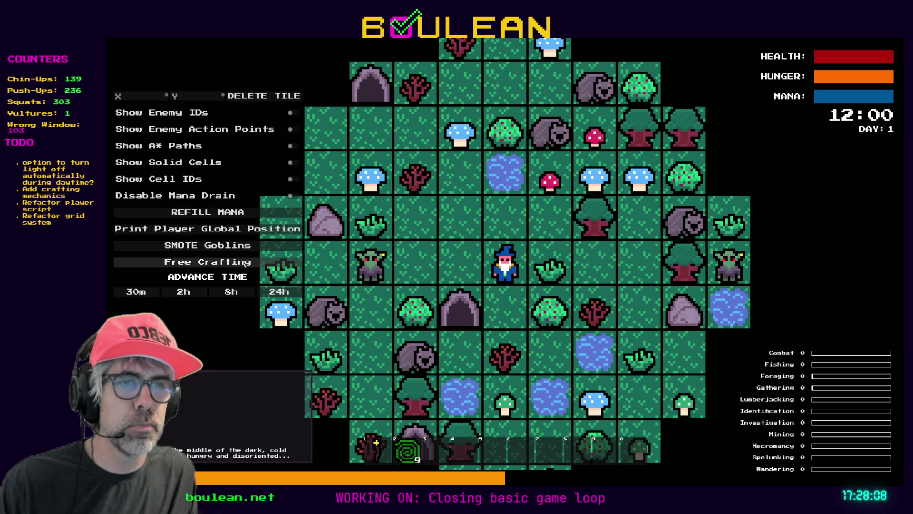
left_click(244, 264)
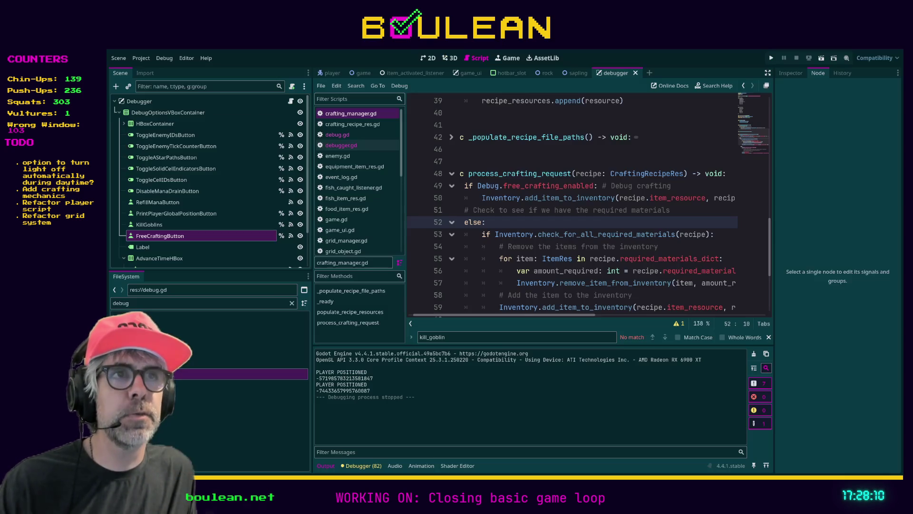
In the debugger scene, duplicate DisableManaDrainButton and name the copy ToggleFreeCraftingButton
left_click(428, 58)
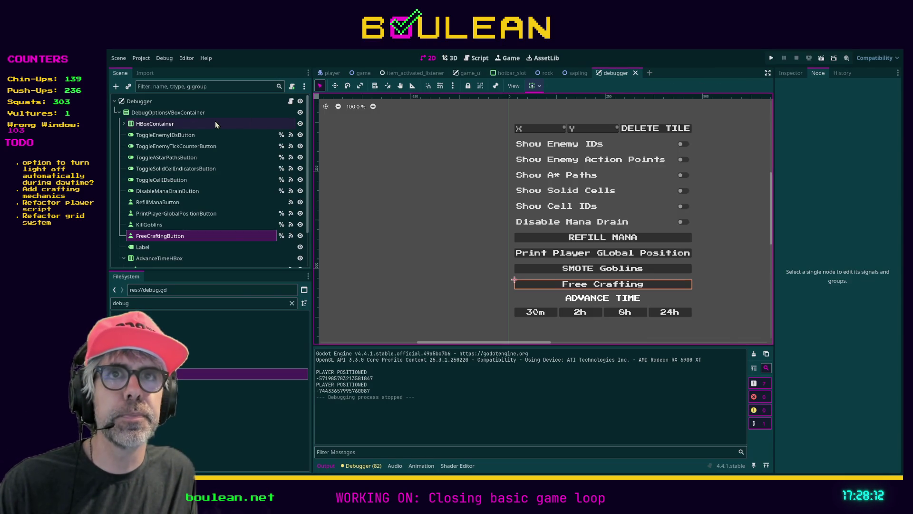
left_click(204, 241)
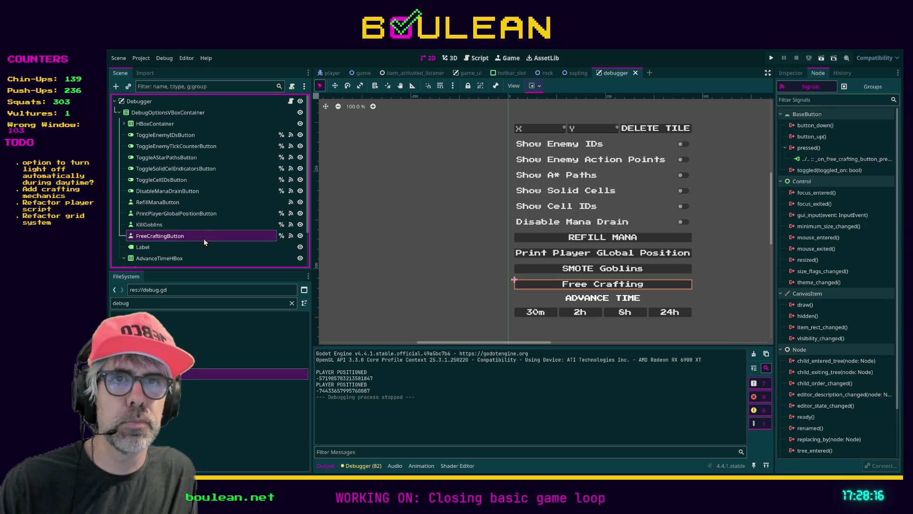
scroll(203, 227, "down", 2)
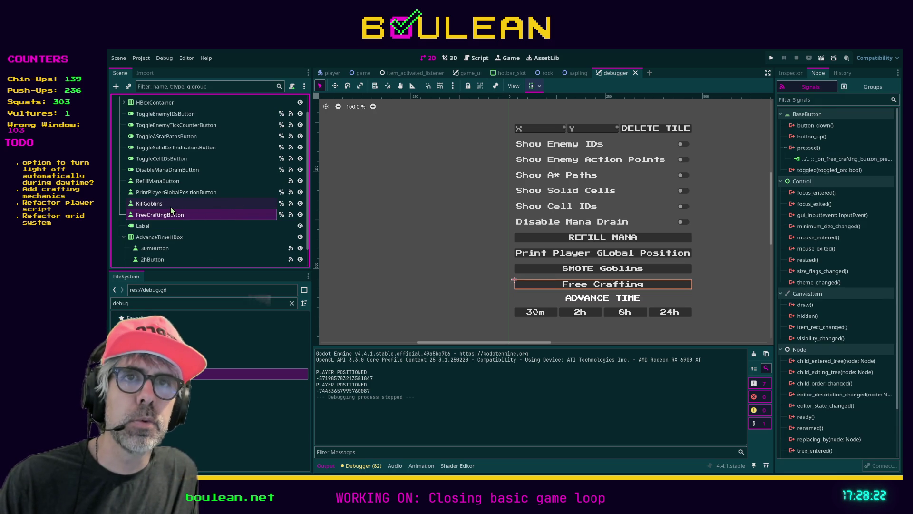
left_click(179, 170)
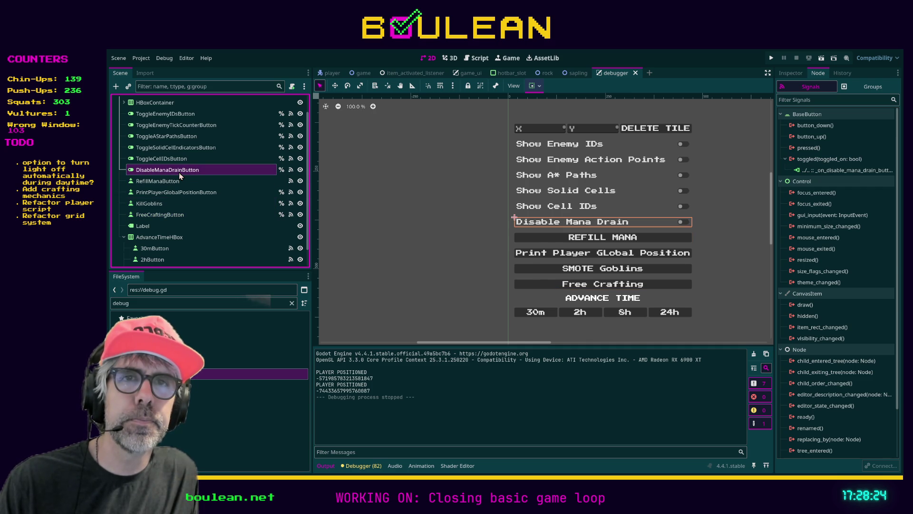
key("ctrl+d")
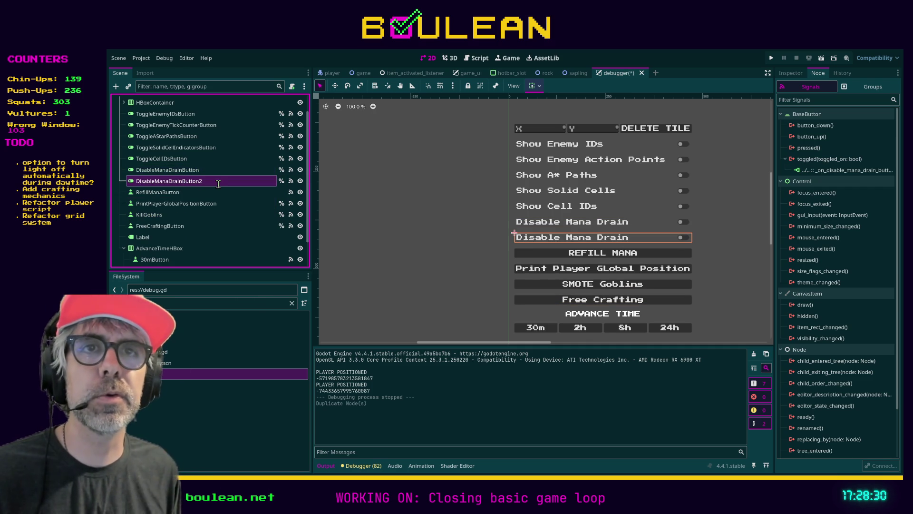
type("ToggleFreeCraftingButton")
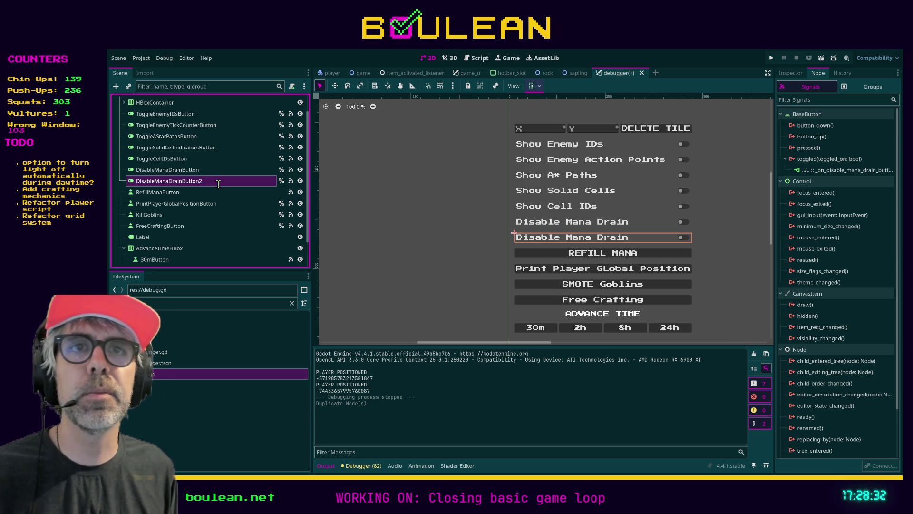
key("Return")
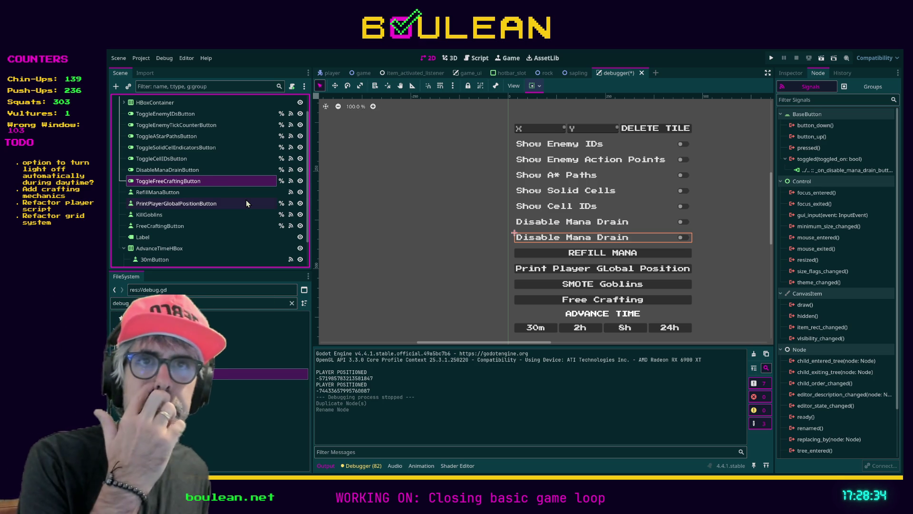
Delete the old FreeCraftingButton node
scroll(257, 201, "down", 2)
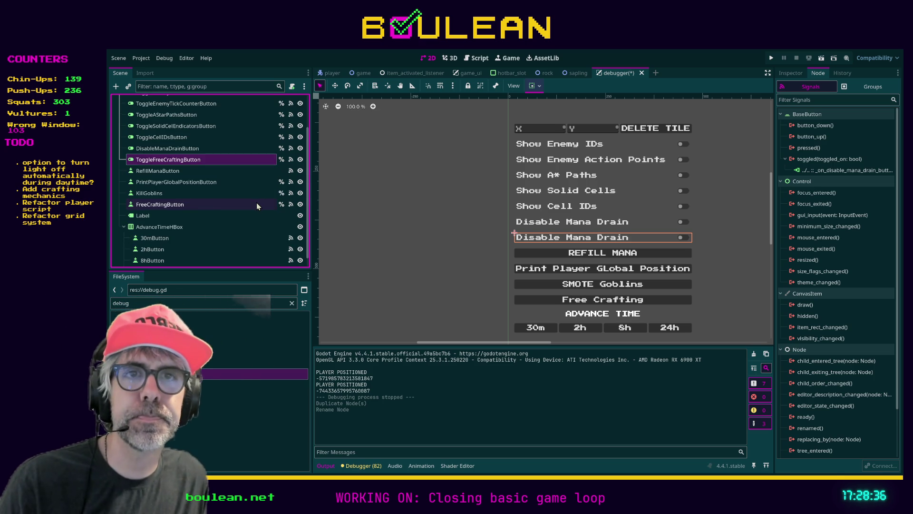
left_click(198, 192)
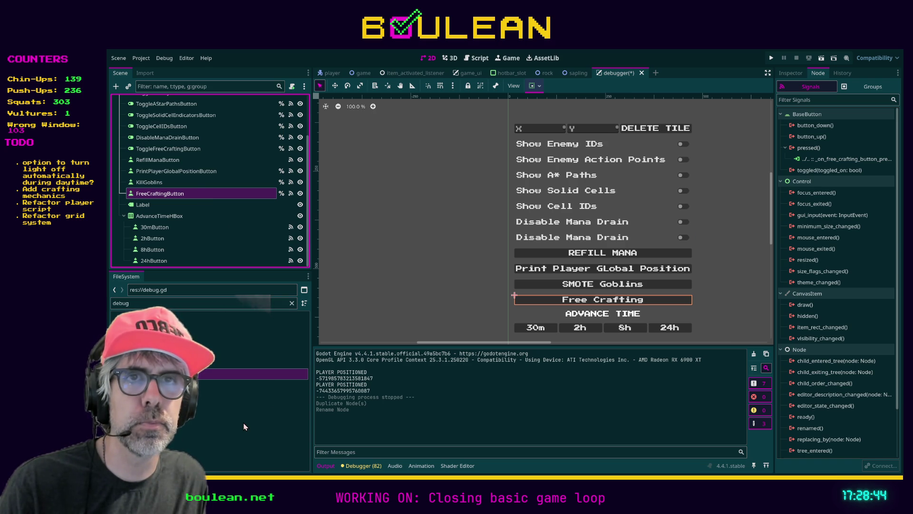
key("Delete")
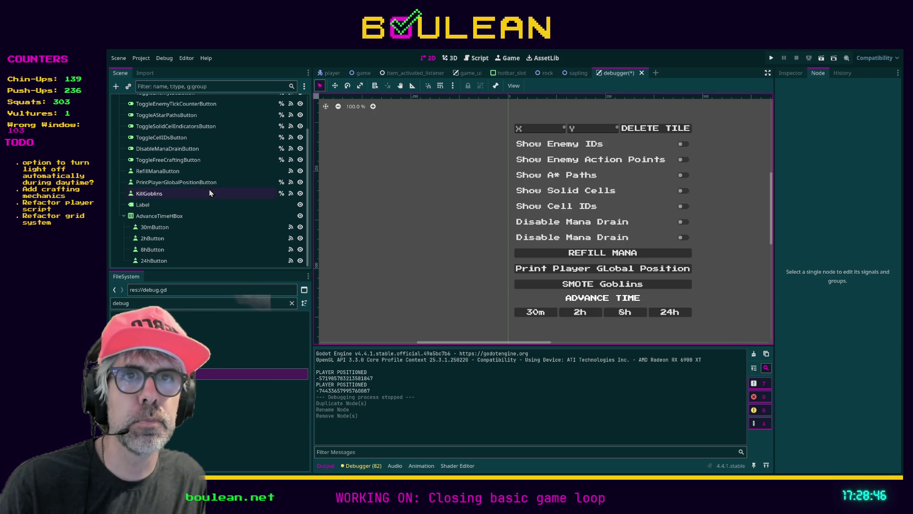
Remove ToggleFreeCraftingButton's copied mana-drain connection and connect its toggled signal to a new method
scroll(249, 205, "up", 2)
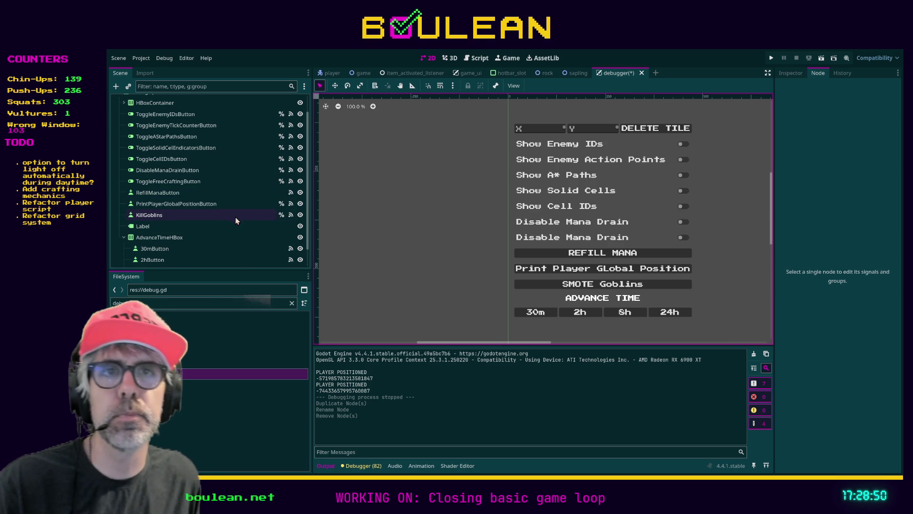
left_click(200, 182)
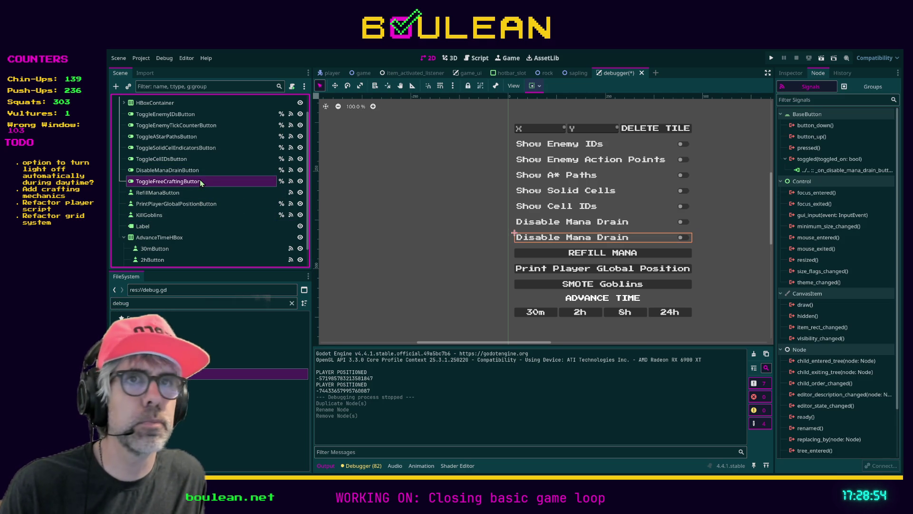
left_click(823, 170)
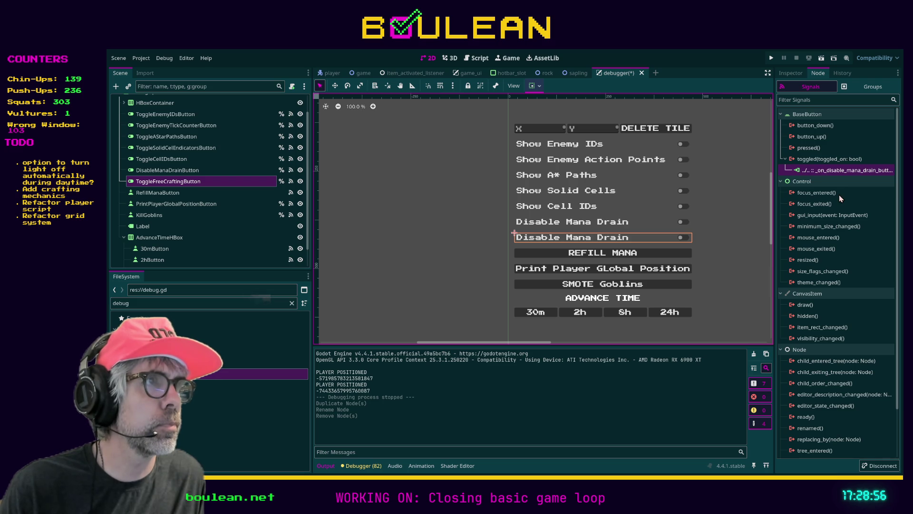
key("Delete")
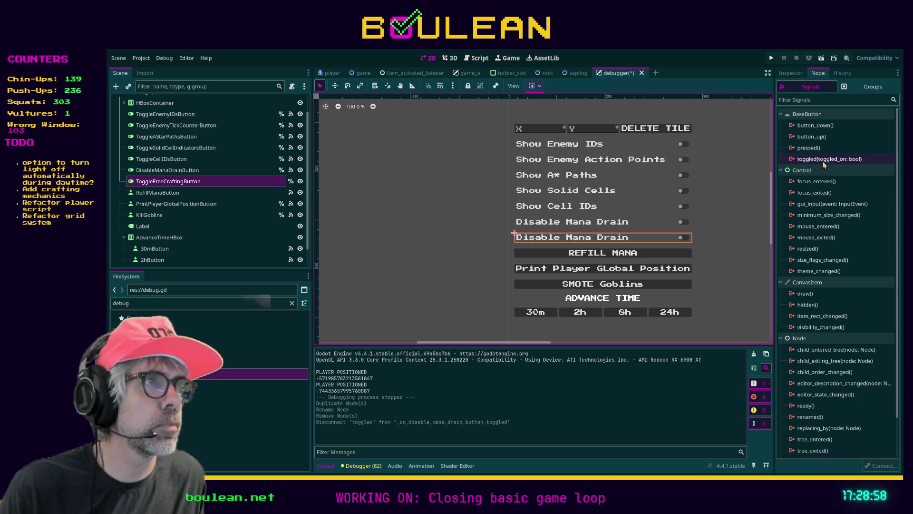
left_click(823, 161)
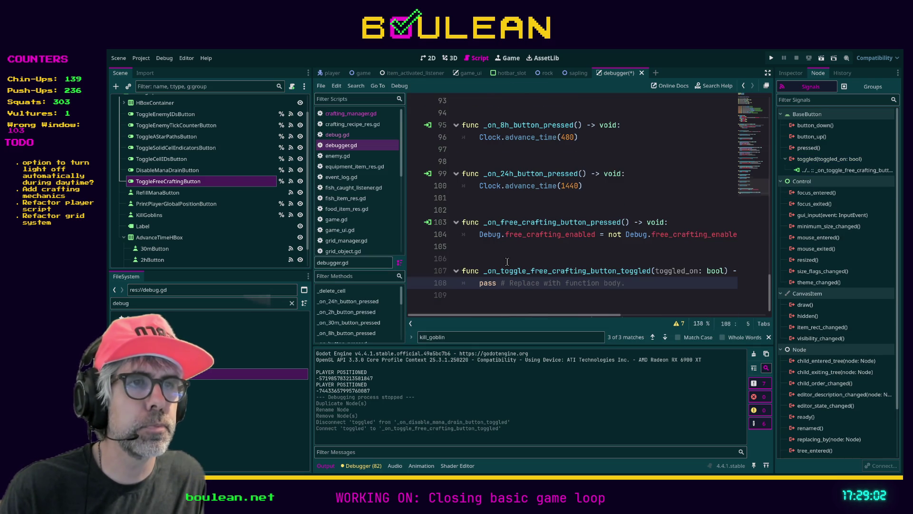
Move the free-crafting toggle line into _on_toggle_free_crafting_button_toggled, replacing pass
key("Up")
key("Up")
key("Up")
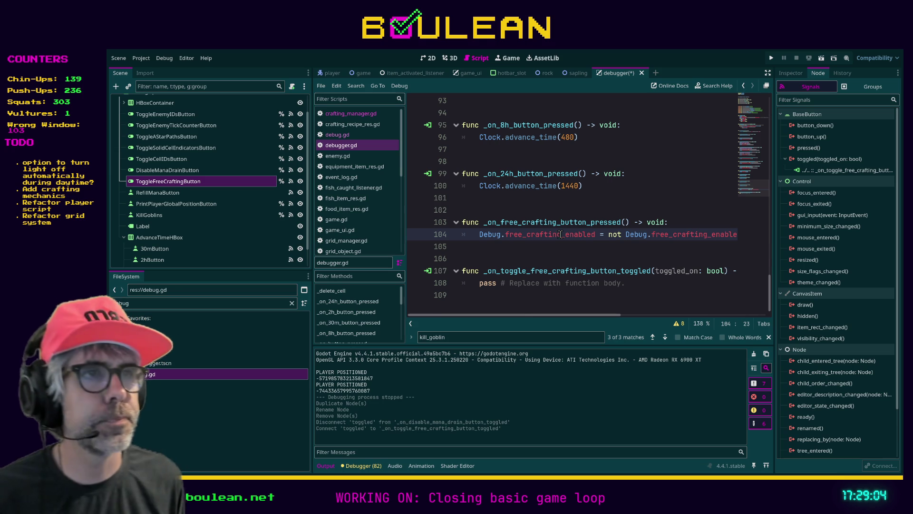
key("shift+End")
key("ctrl+x")
key("Down")
key("Down")
key("Down")
key("Down")
key("shift+End")
key("ctrl+v")
key("Up")
key("Up")
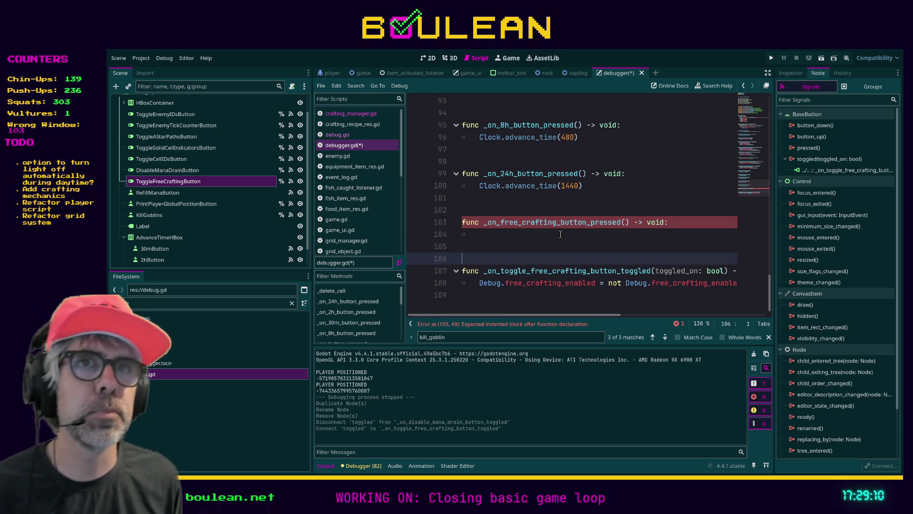
Delete the empty _on_free_crafting_button_pressed function, save debugger.gd, and review the script
key("shift+Up")
key("shift+Up")
key("shift+Up")
key("BackSpace")
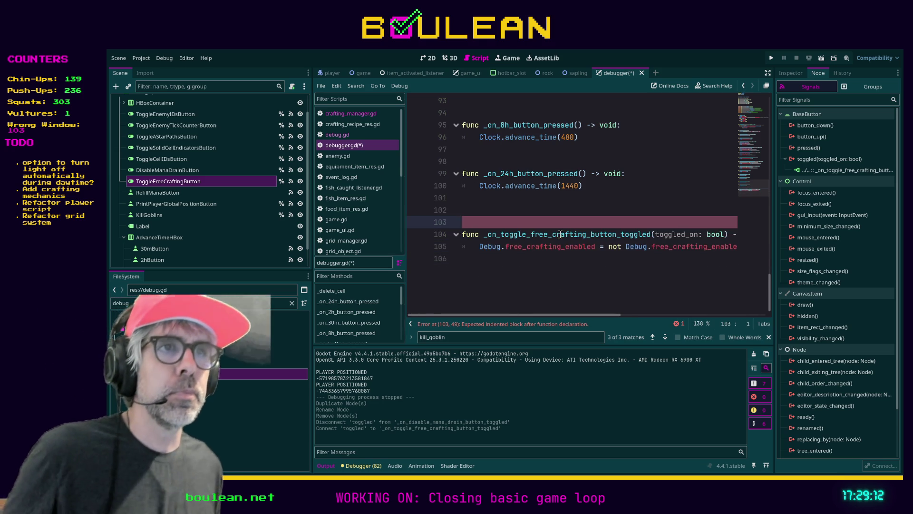
key("BackSpace")
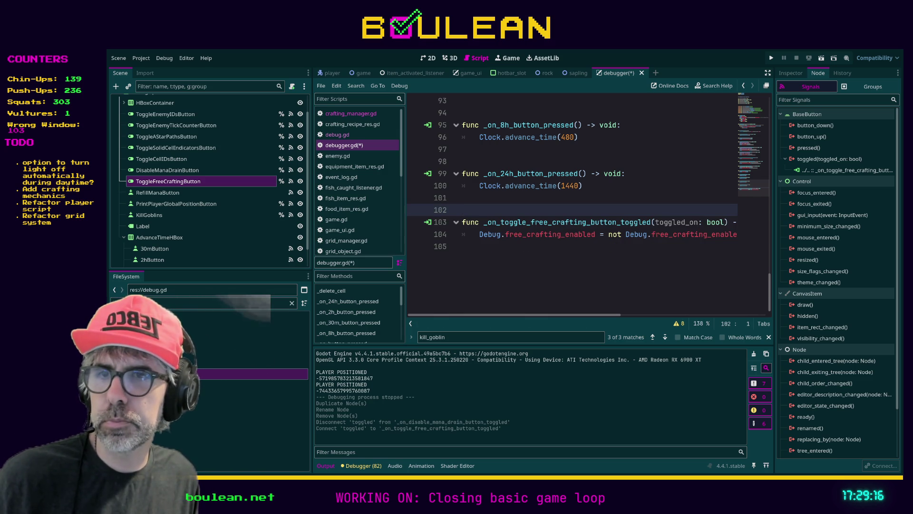
key("ctrl+s")
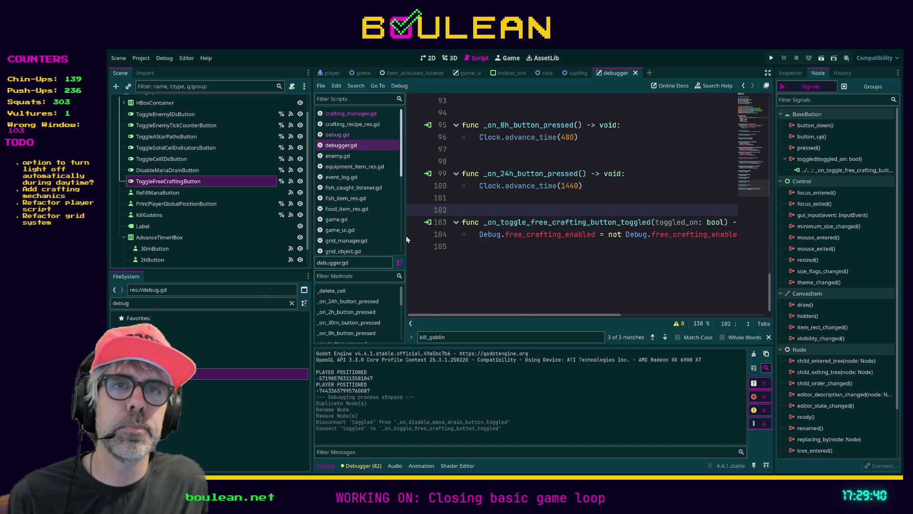
left_click(461, 198)
left_click(474, 212)
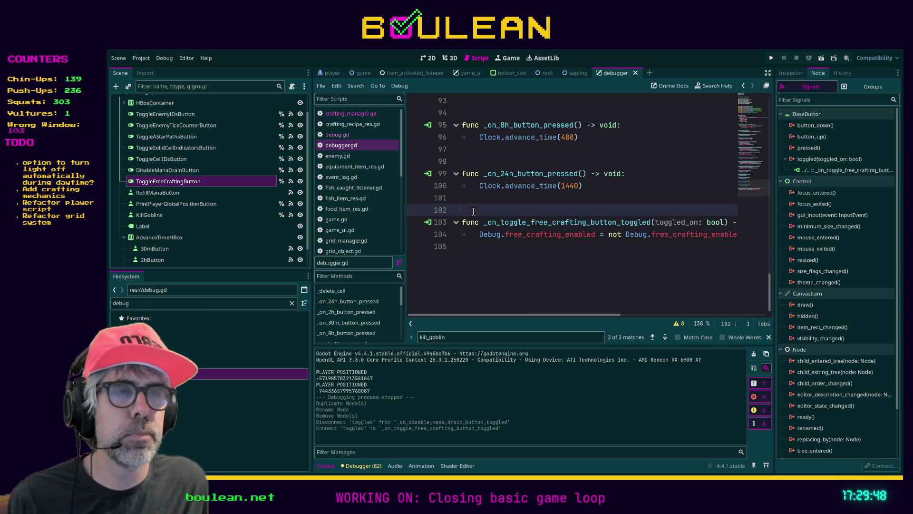
left_click(479, 247)
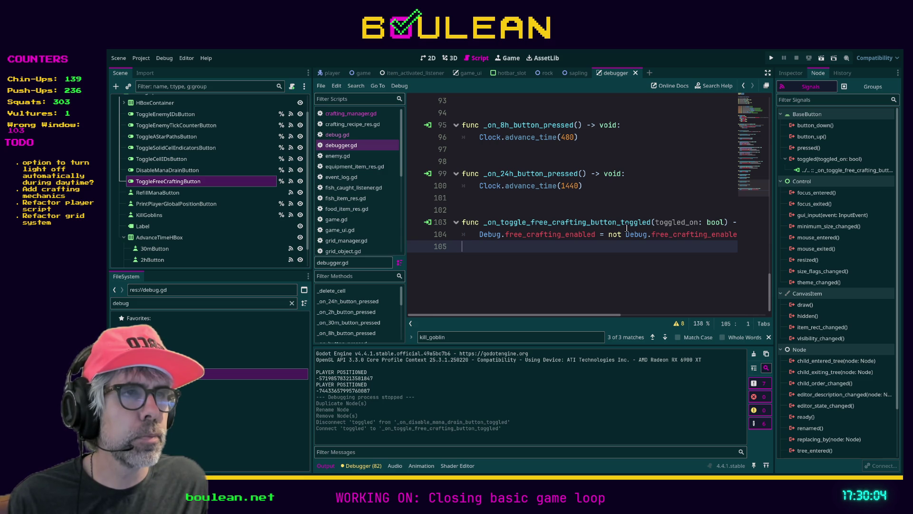
scroll(599, 309, "up", 2)
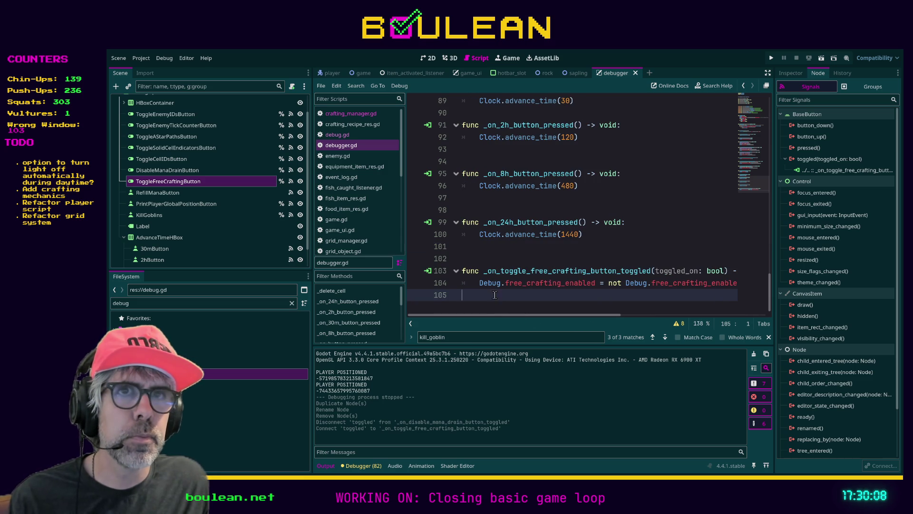
scroll(227, 197, "down", 2)
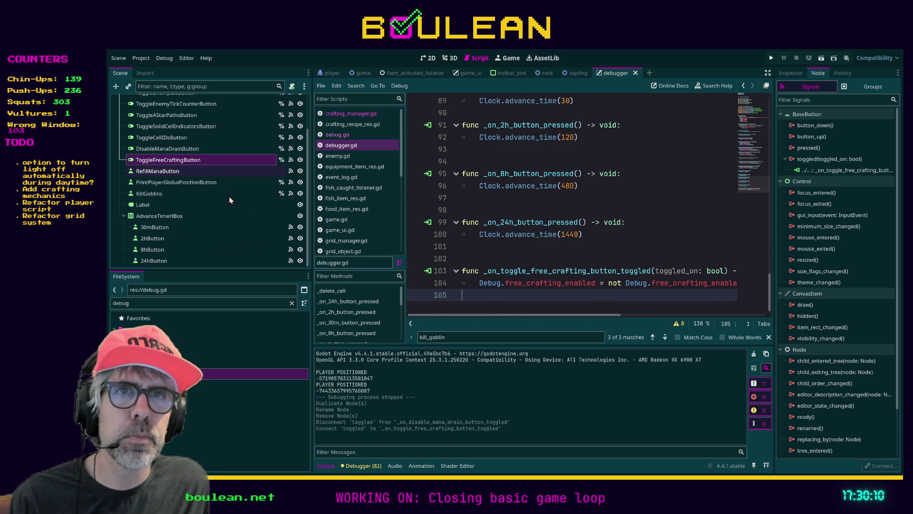
Change ToggleFreeCraftingButton's Text from 'Disable Mana Drain' to 'Free Crafting'
left_click(430, 59)
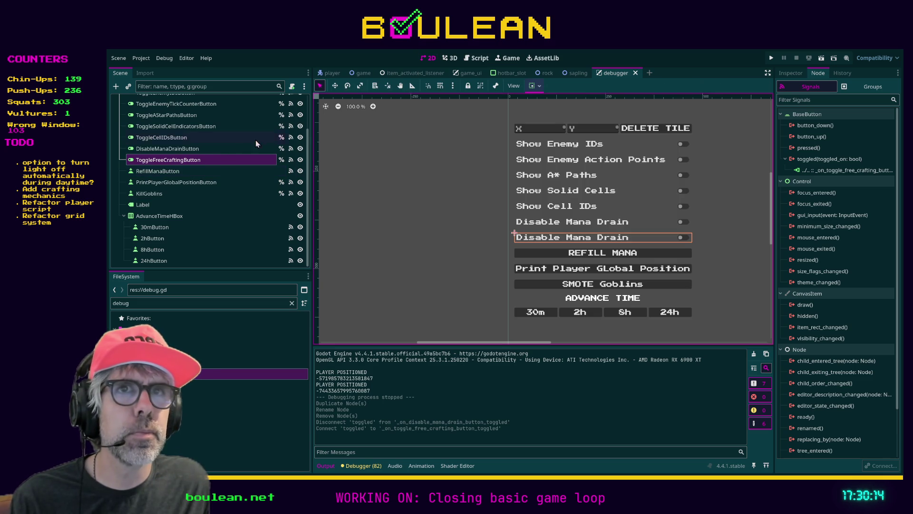
left_click(198, 150)
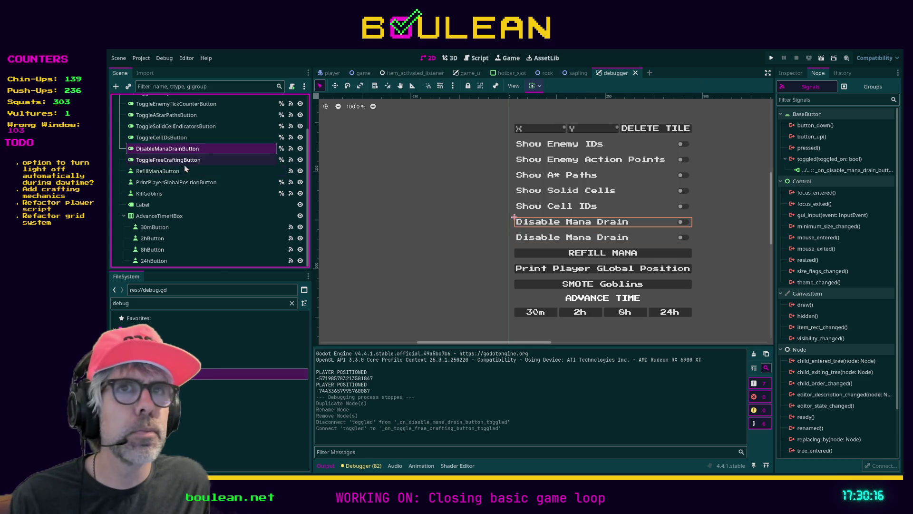
left_click(170, 170)
left_click(174, 161)
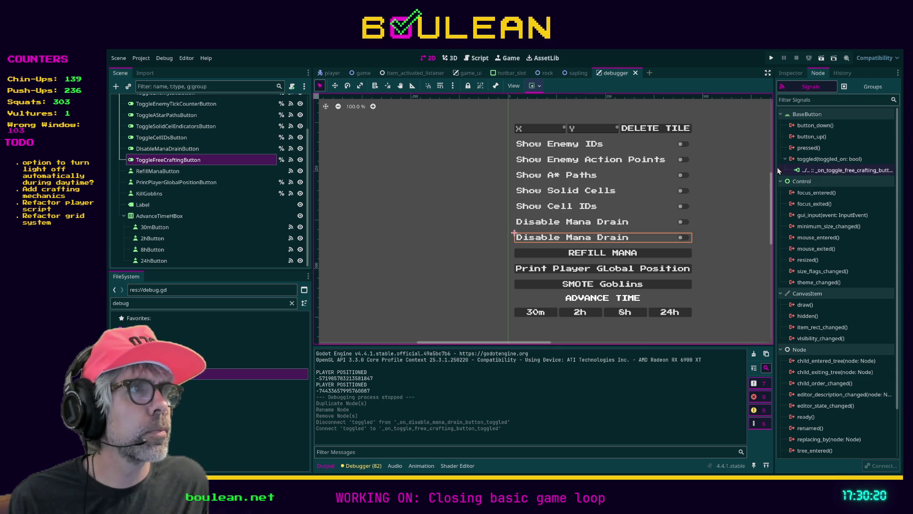
left_click(791, 73)
left_click(799, 181)
key("ctrl+a")
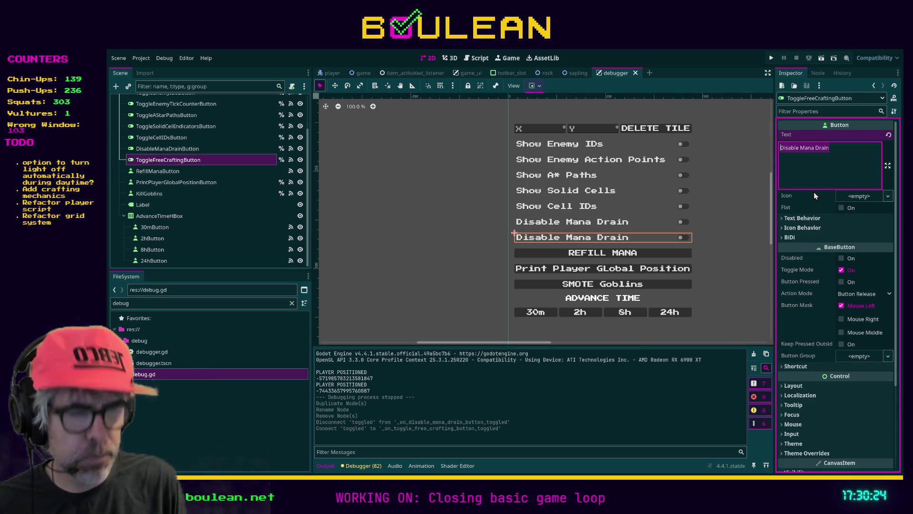
type("Free C")
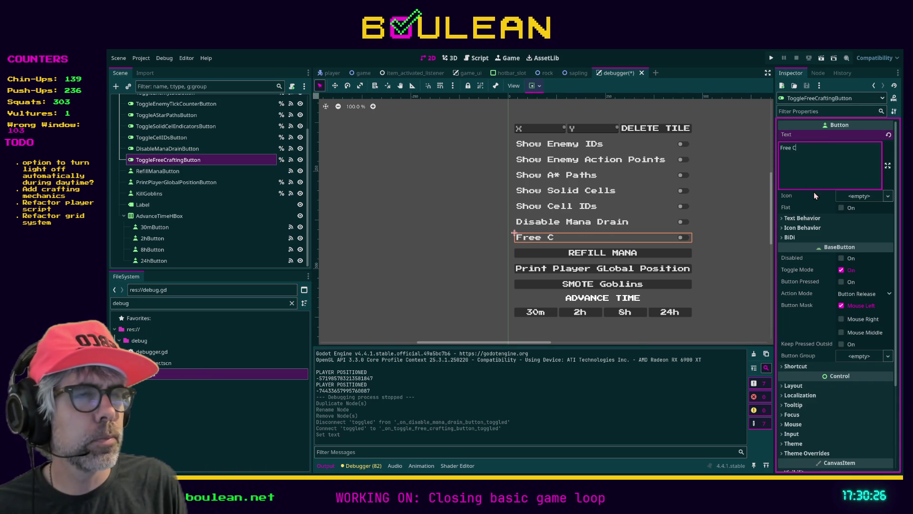
type("rafting")
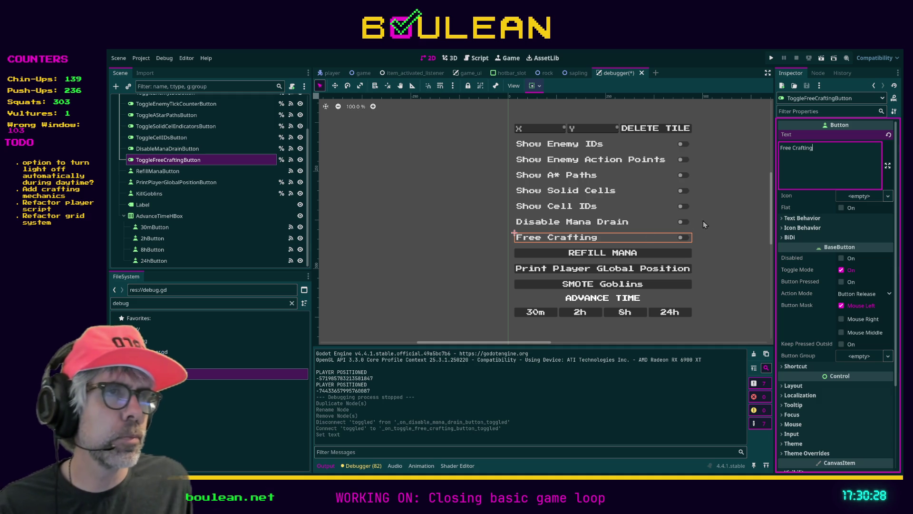
Save the debugger scene and run the project with F5
left_click(729, 225)
key("ctrl+s")
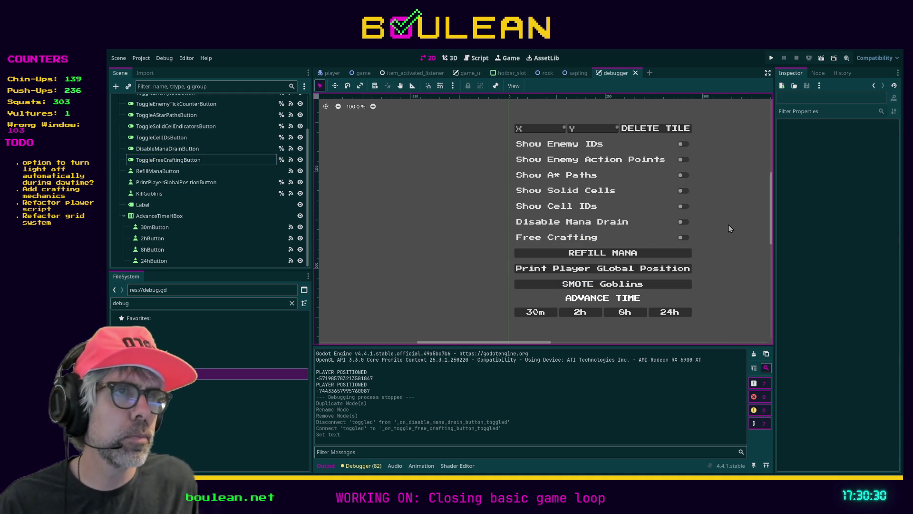
key("F5")
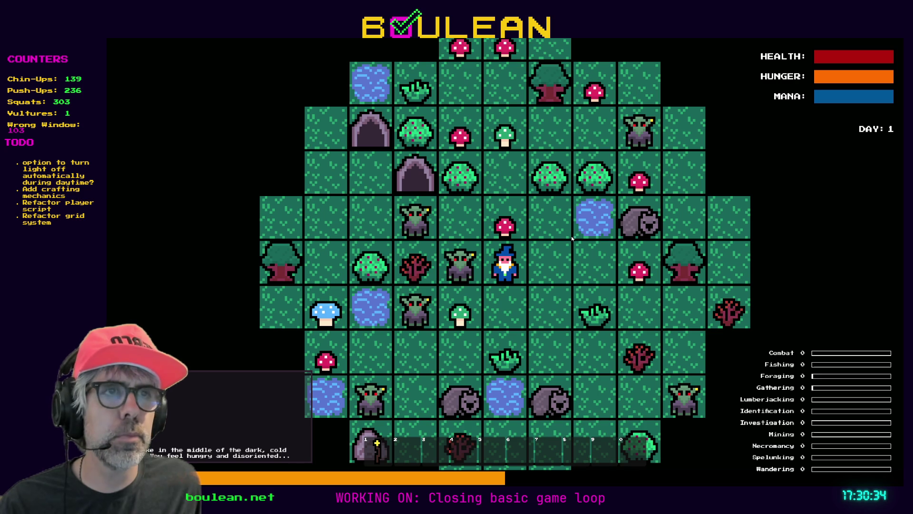
Open the debug and crafting panels and attempt to craft Cordage without materials
key("F1")
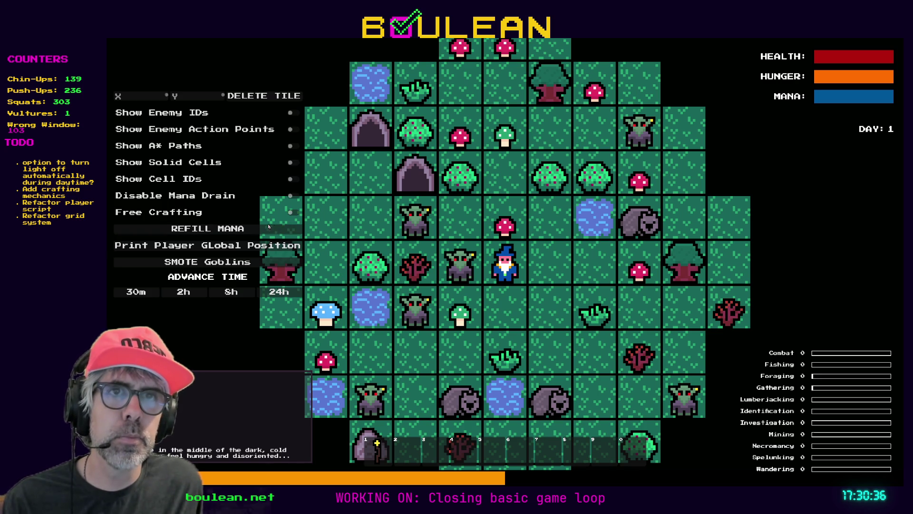
key("c")
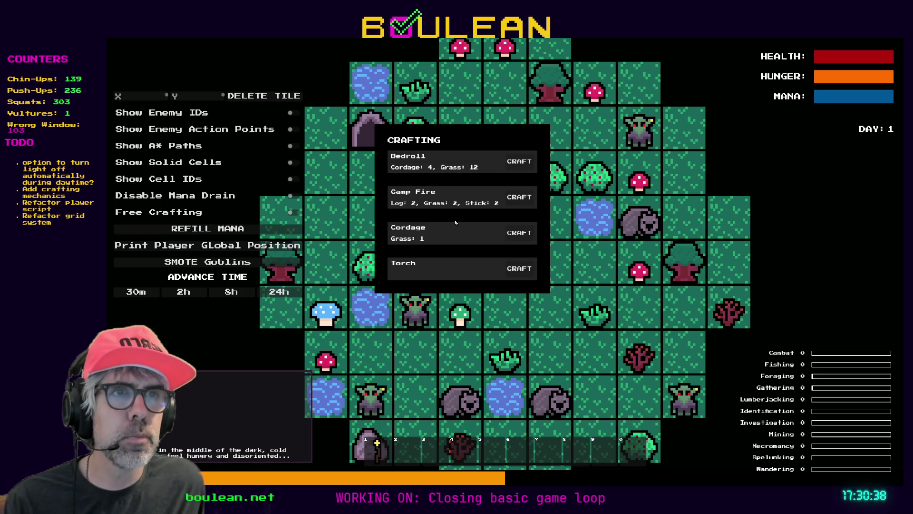
left_click(514, 236)
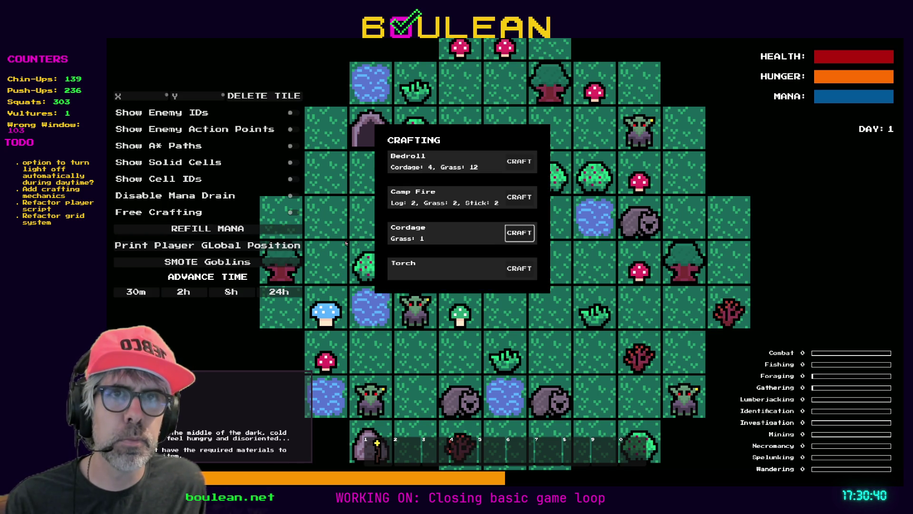
With Free Crafting on, craft Cordage three times, then switch it off and stop the game
left_click(295, 214)
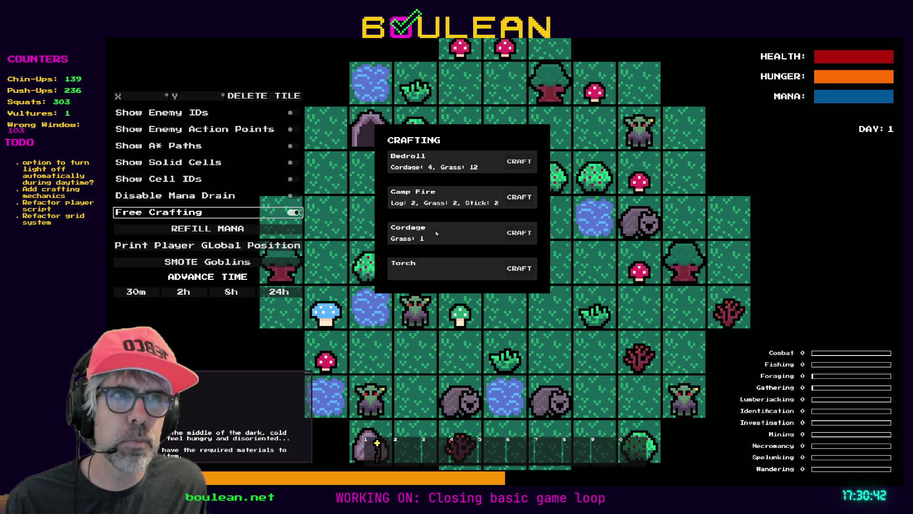
left_click(521, 236)
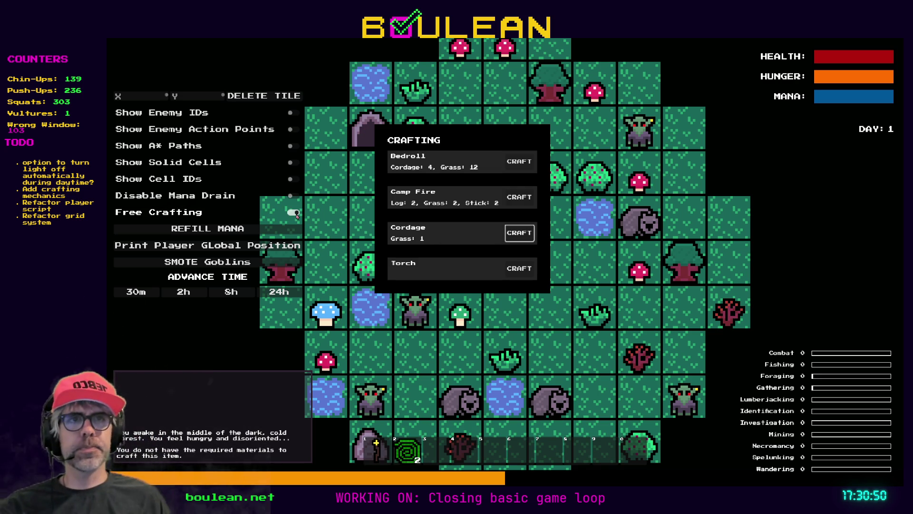
left_click(517, 233)
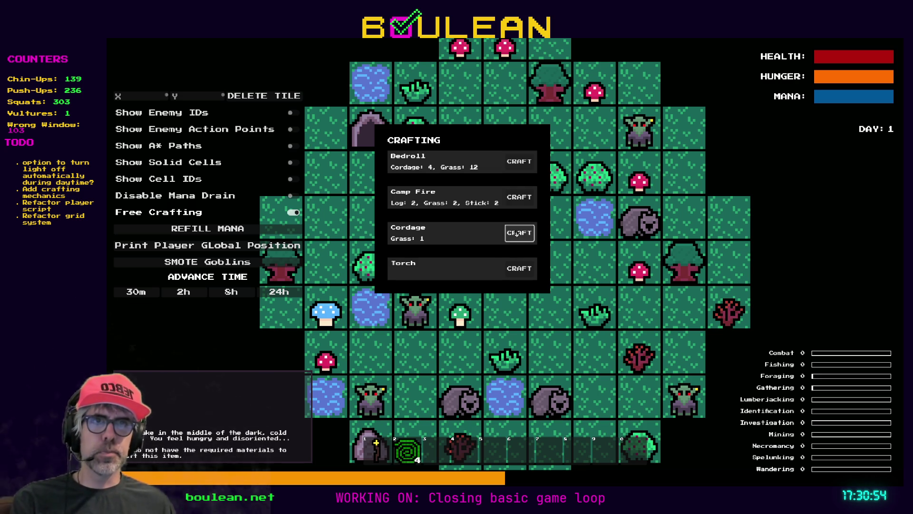
left_click(517, 233)
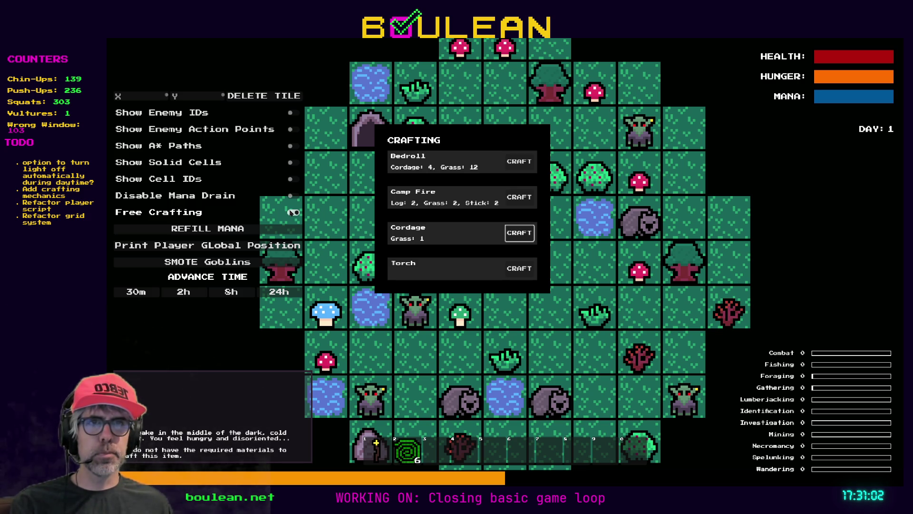
left_click(292, 212)
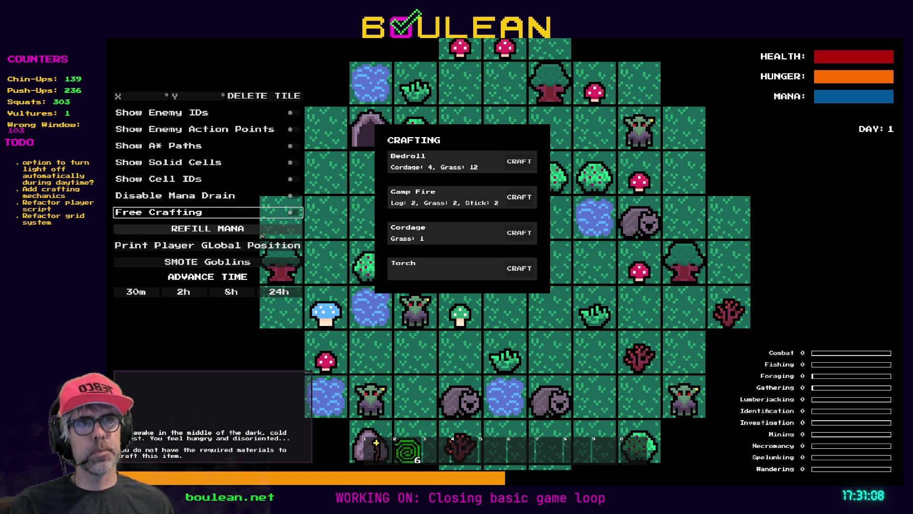
key("F8")
Filter the FileSystem for 'camp' and open camp_fire_item.tres
left_click(244, 305)
key("ctrl+a")
type("campfi")
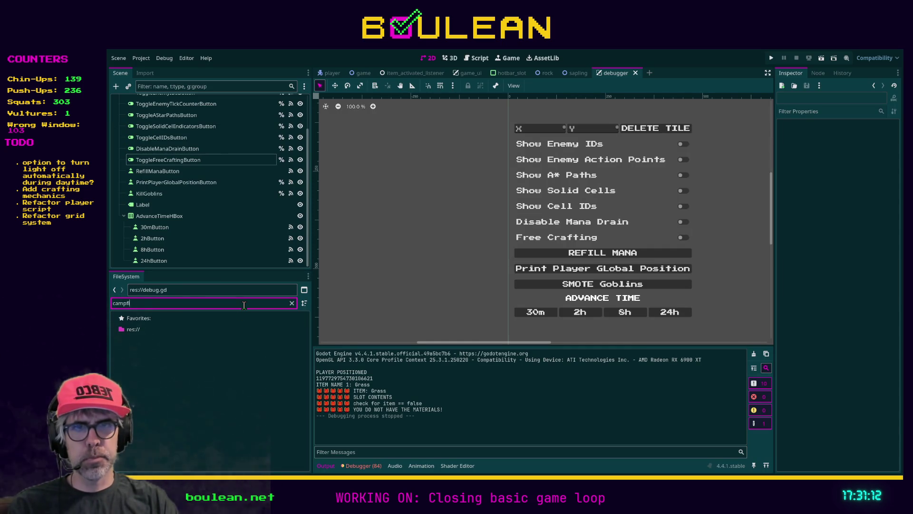
key("BackSpace")
key("BackSpace")
key("BackSpace")
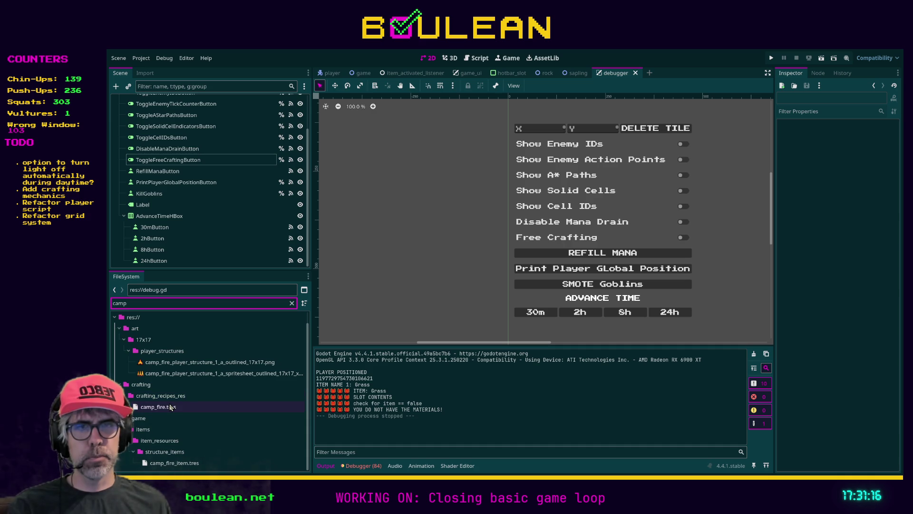
left_click(180, 462)
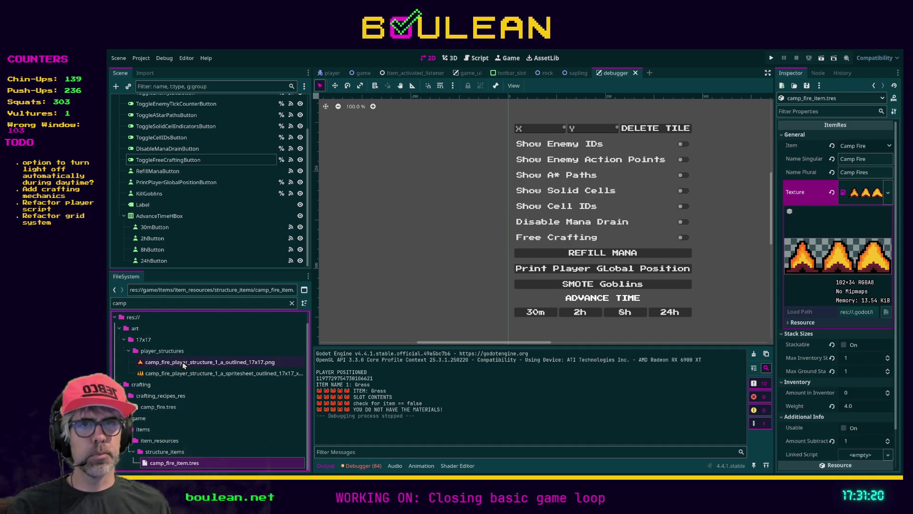
Assign campfire _outlined_17x17.png as the item's Texture and run the game again
mouse_move(180, 364)
left_mouse_down()
mouse_move(764, 274)
mouse_move(849, 196)
mouse_move(523, 333)
mouse_move(214, 347)
mouse_move(205, 359)
left_mouse_up()
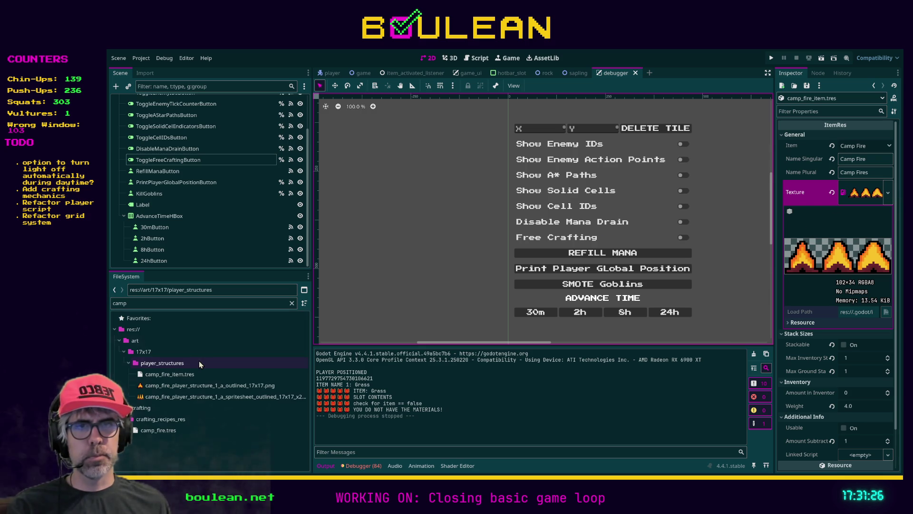
left_click(169, 388)
mouse_move(169, 391)
left_mouse_down()
mouse_move(156, 387)
mouse_move(428, 237)
mouse_move(862, 192)
left_mouse_up()
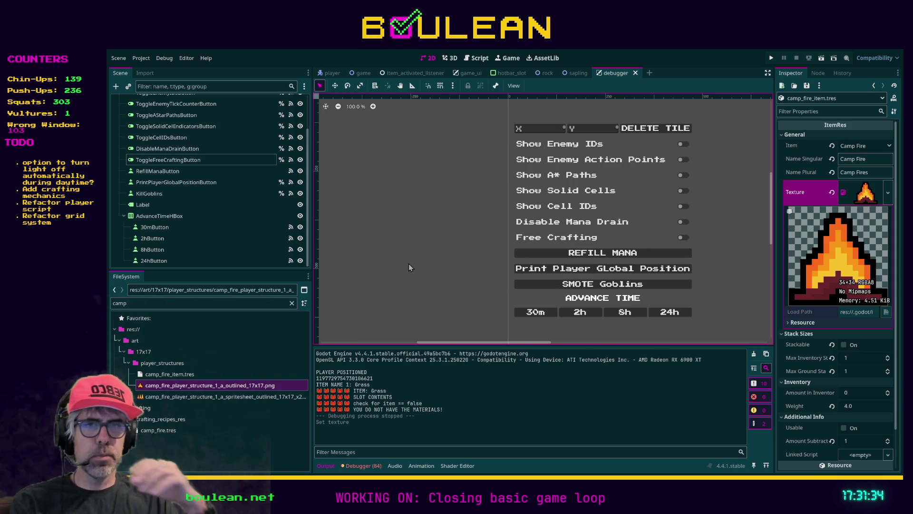
key("F5")
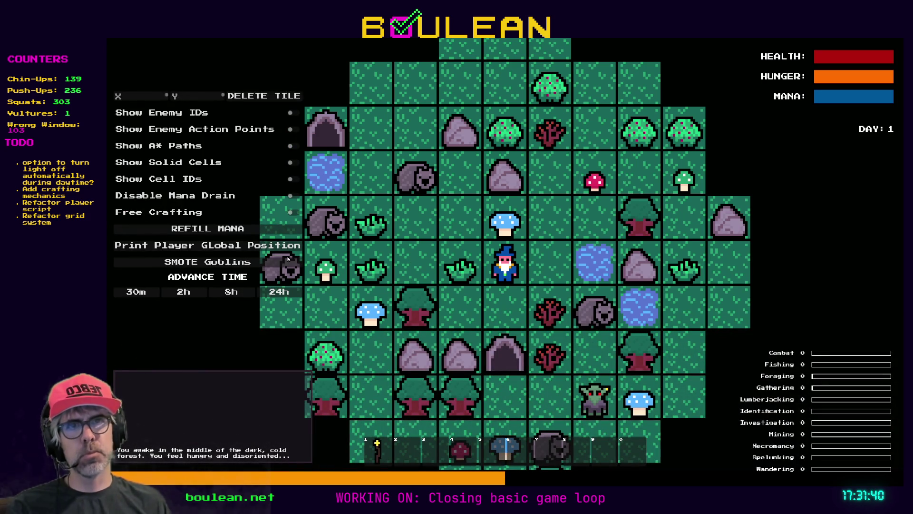
Enable Free Crafting, craft five Camp Fires from the crafting panel, then stop the game
left_click(293, 213)
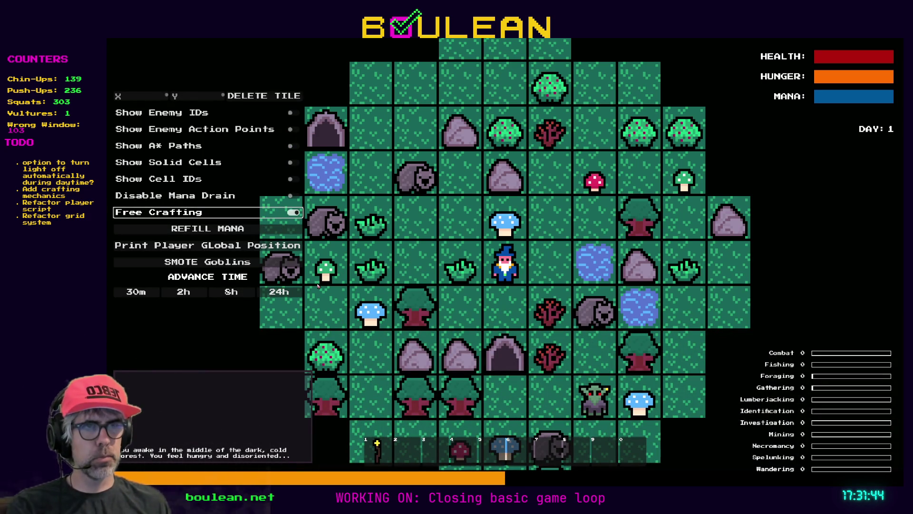
left_click(318, 285)
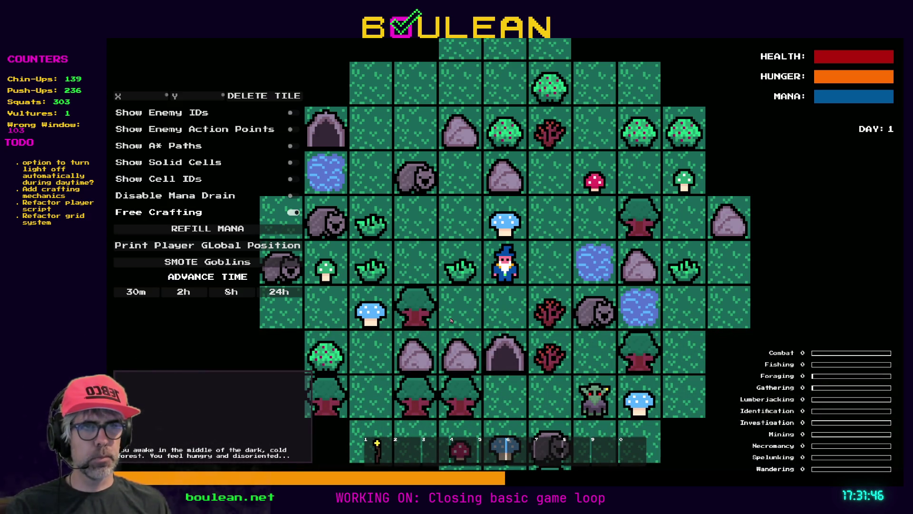
key("c")
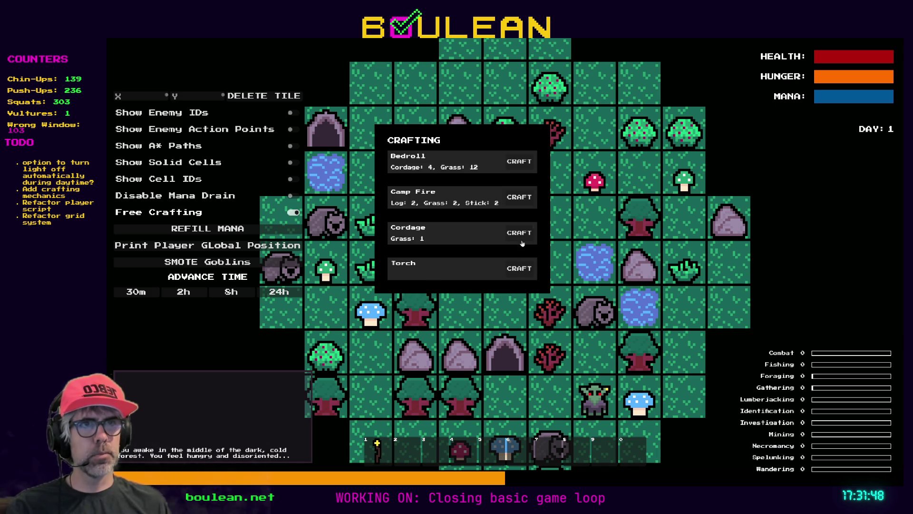
left_click(514, 202)
left_click(514, 202)
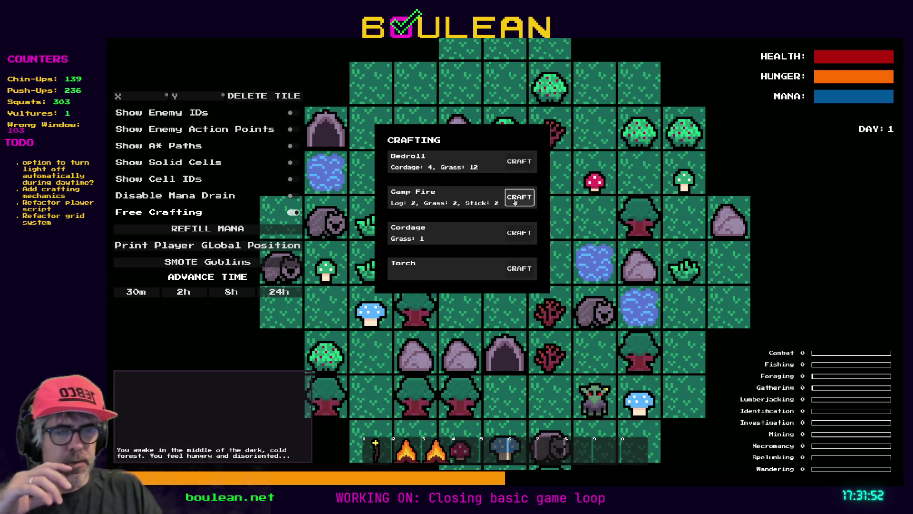
left_click(514, 202)
left_click(515, 202)
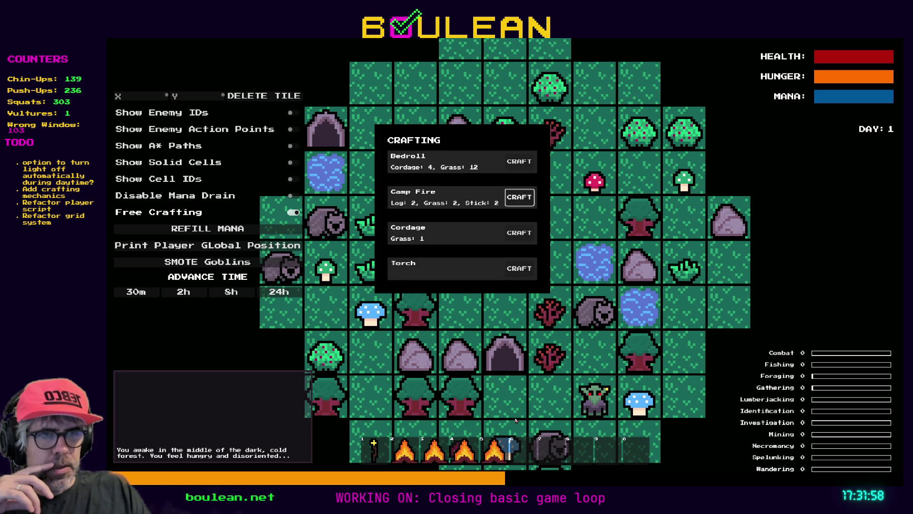
scroll(515, 202, "up", 1)
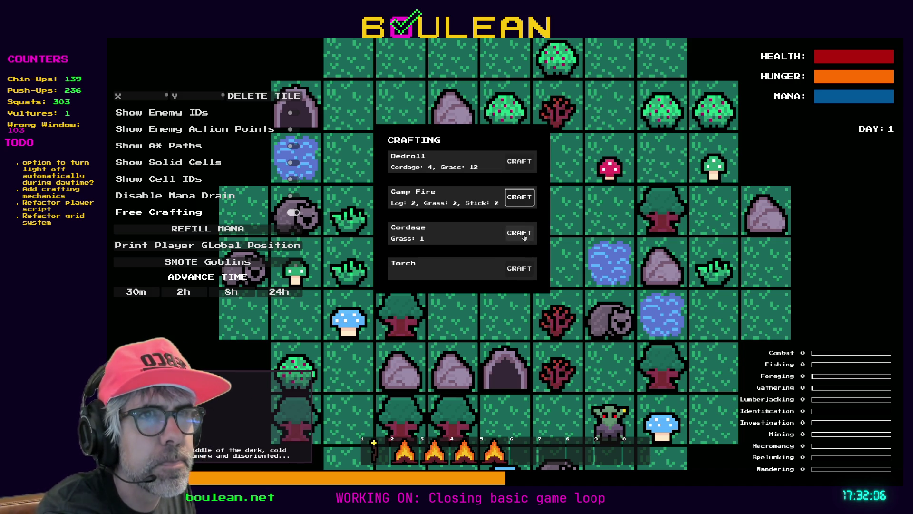
left_click(523, 203)
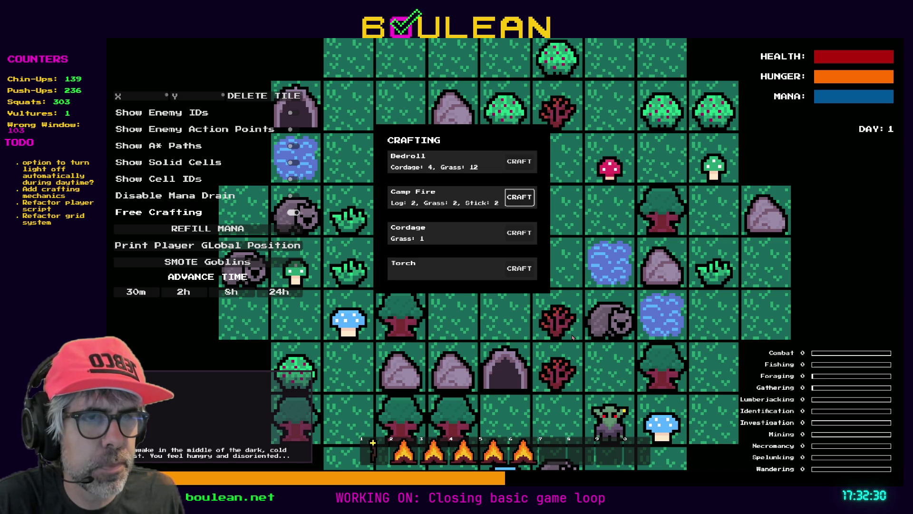
key("F8")
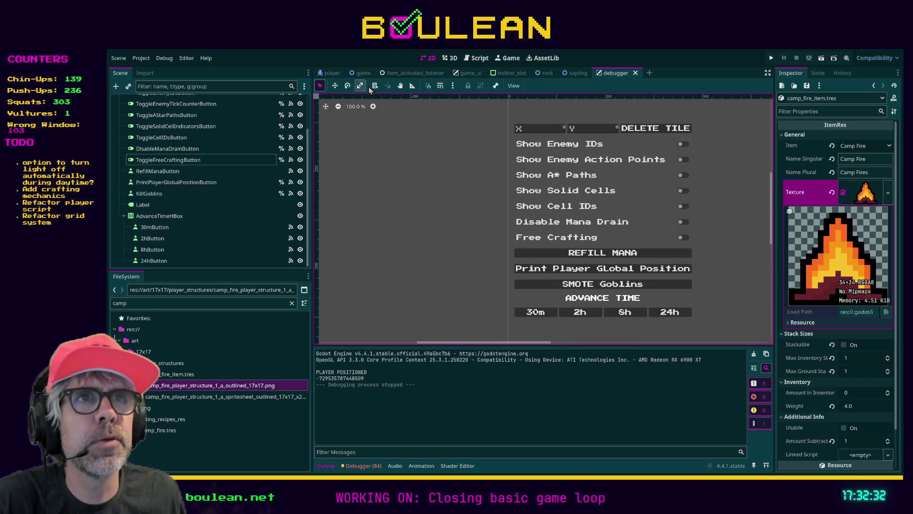
Select the TextureRect node in the hotbar_slot scene
left_click(505, 78)
left_click(180, 106)
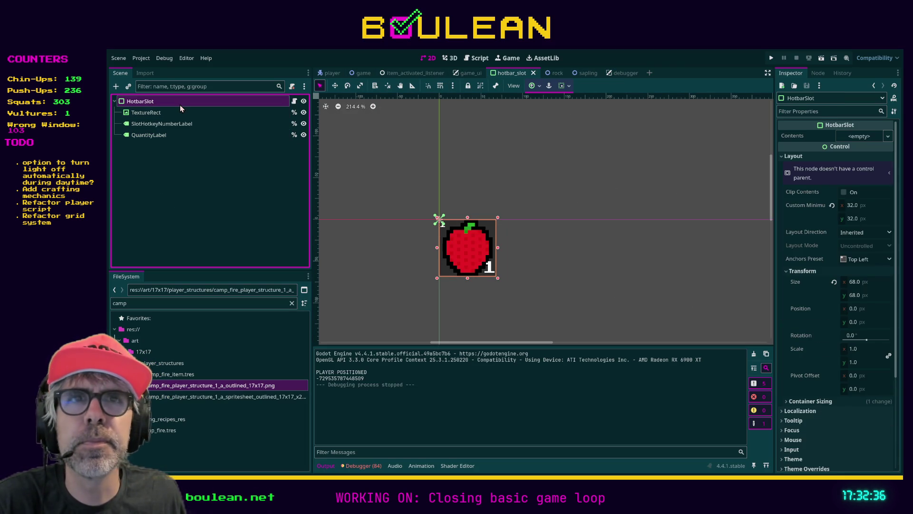
left_click(192, 135)
left_click(169, 113)
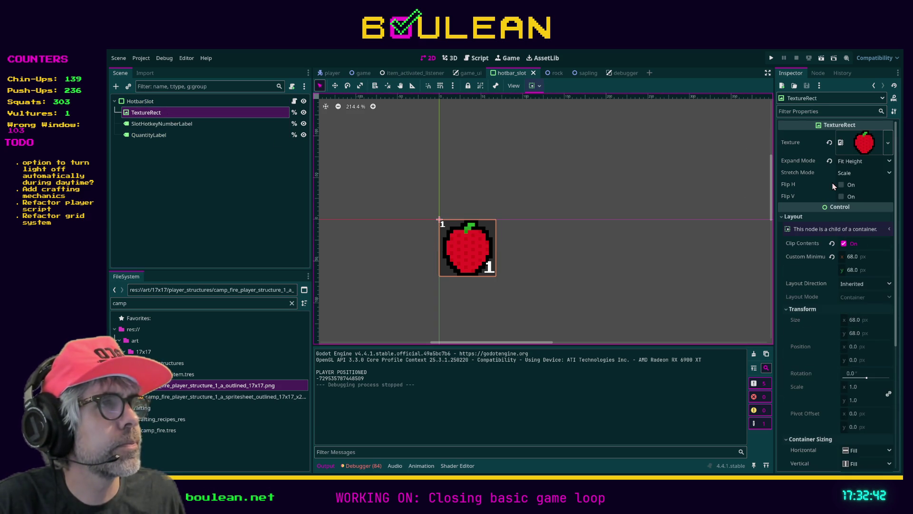
Set expand mode to Ignore Size and stretch mode to Keep Aspect, then save
left_click(855, 163)
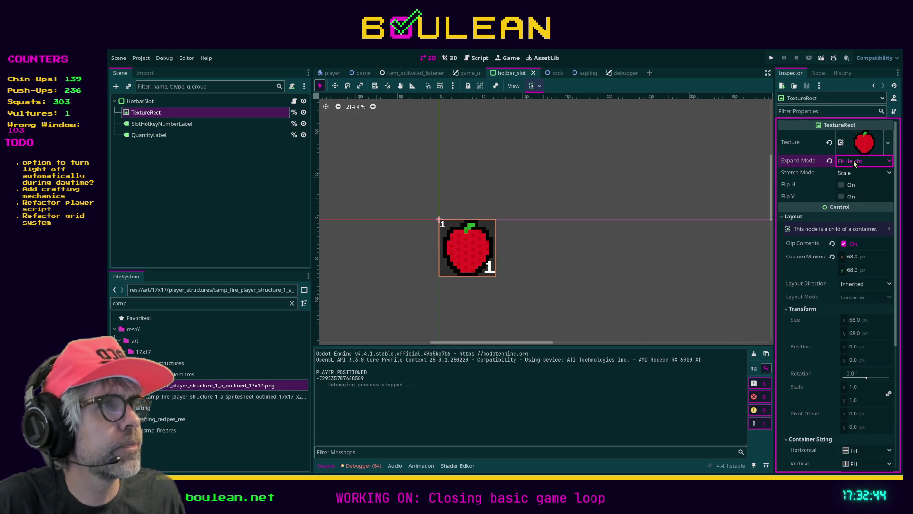
left_click(852, 185)
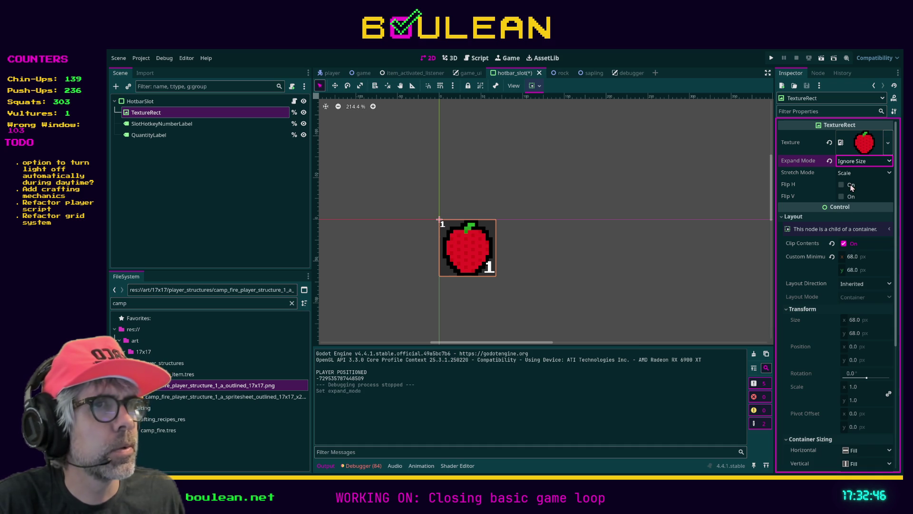
left_click(848, 175)
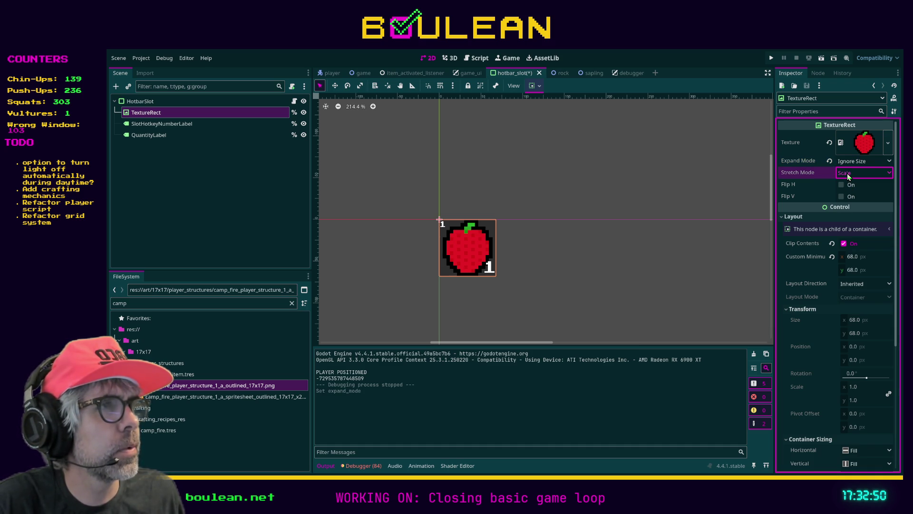
left_click(850, 230)
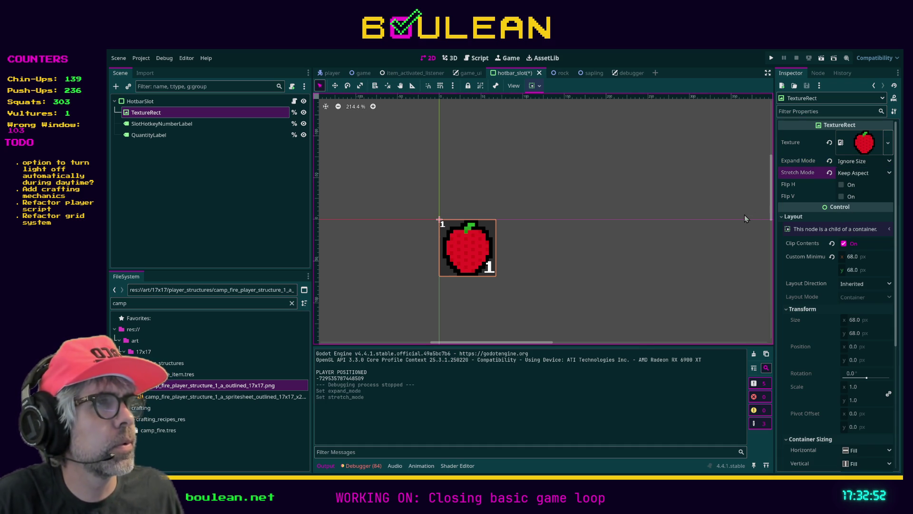
key("ctrl+s")
key("ctrl+s")
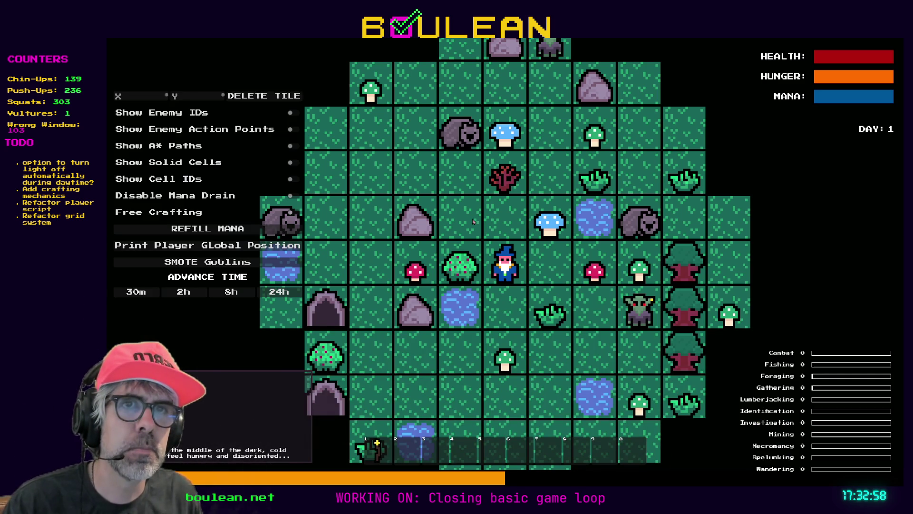
Enable Free Crafting, craft one Cordage and one Camp Fire, then stop the game
left_click(295, 212)
key("c")
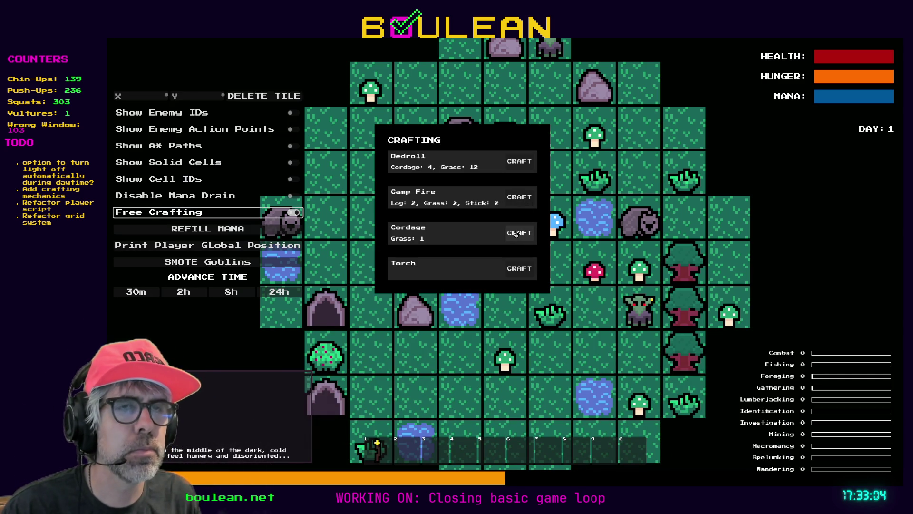
left_click(519, 233)
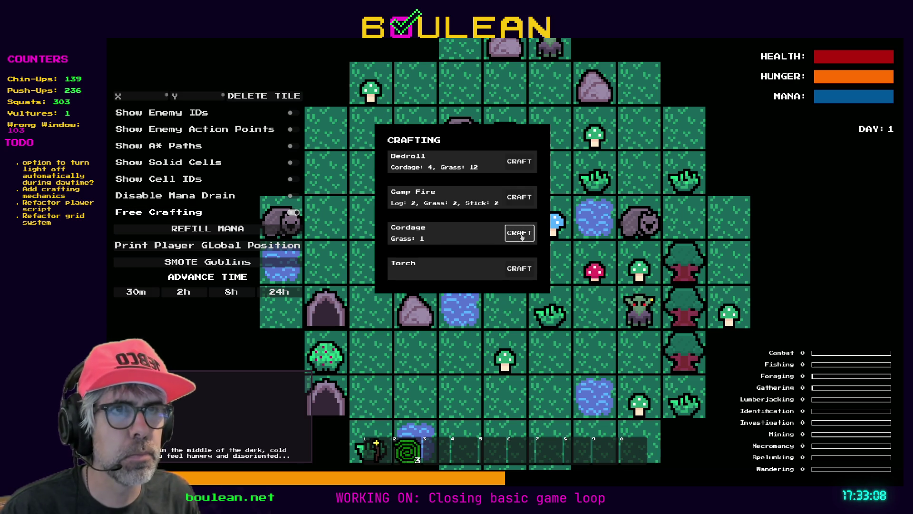
left_click(514, 201)
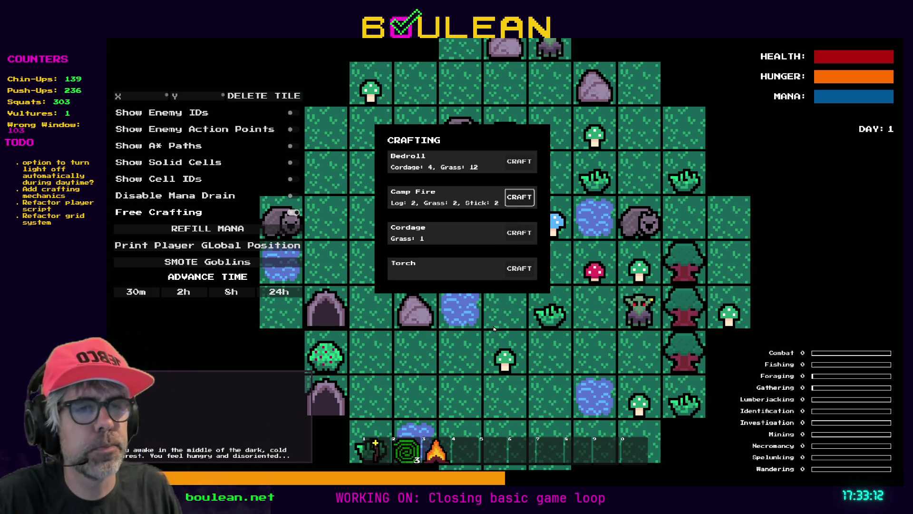
key("F8")
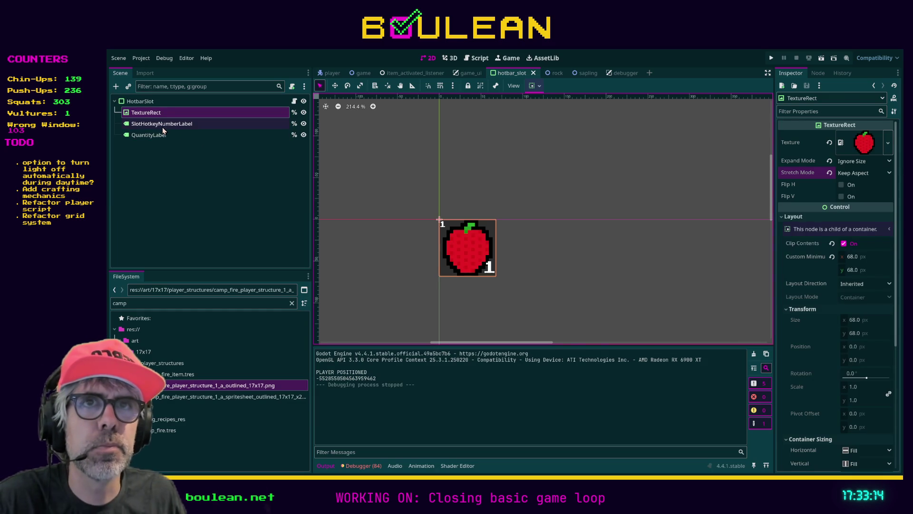
Select the HotbarSlot root and set its Custom Minimum Size to 34×34
left_click(162, 125)
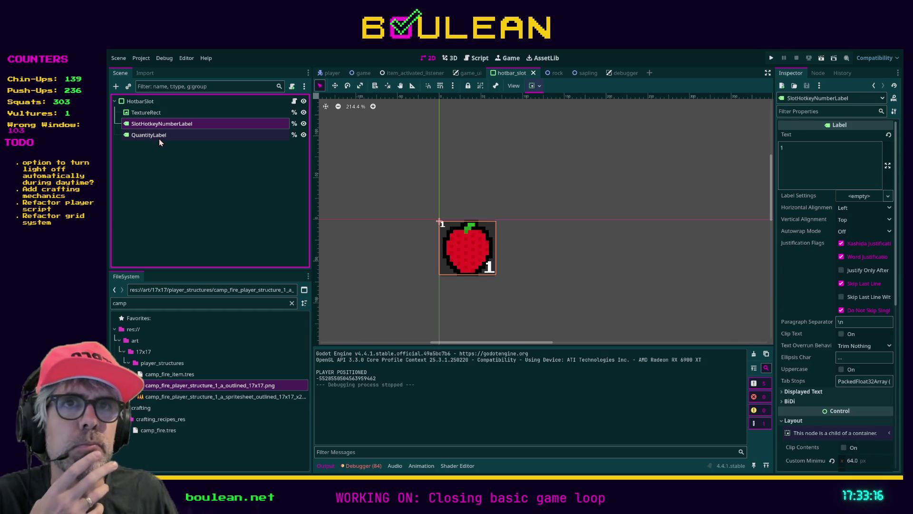
left_click(159, 136)
left_click(152, 102)
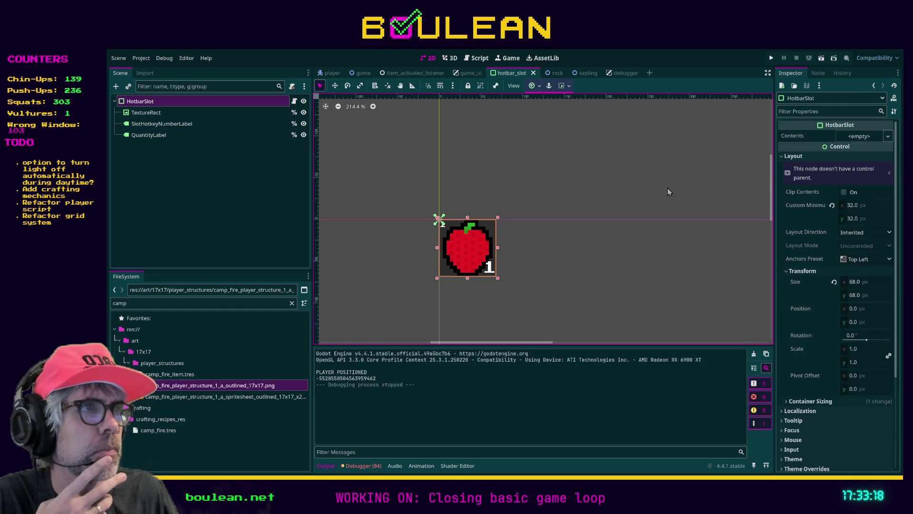
left_click(851, 205)
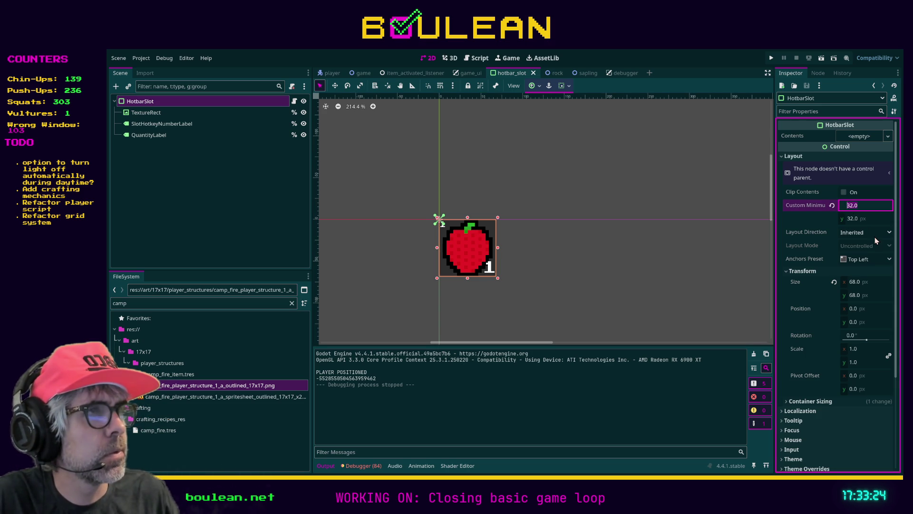
type("34")
key("Tab")
type("34")
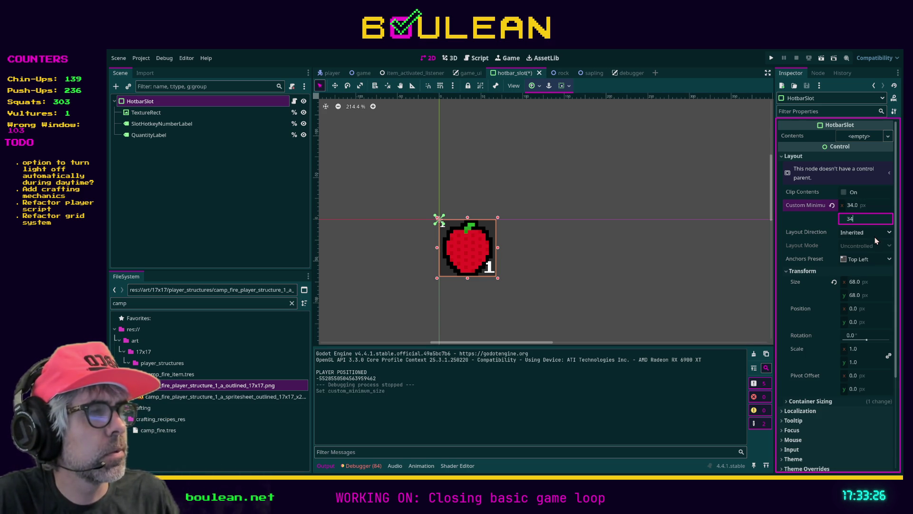
key("Return")
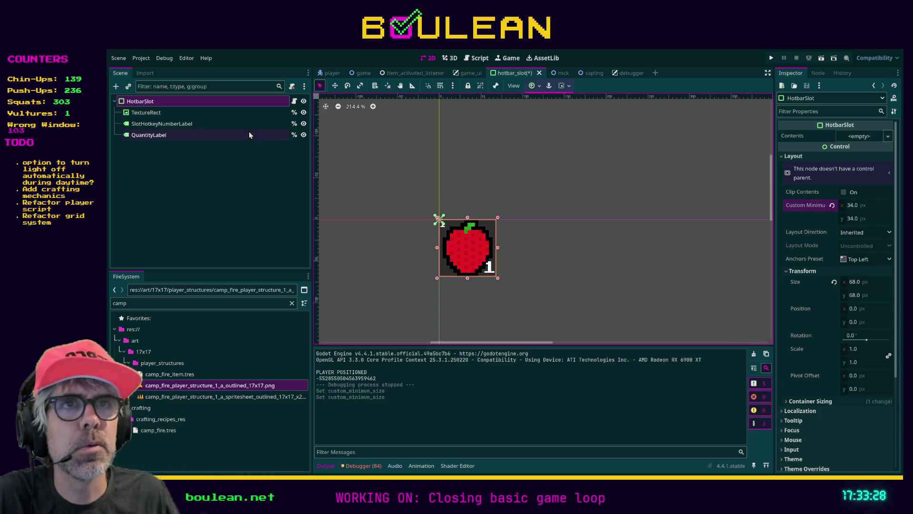
Change the minimum size to 68×68 and save the hotbar slot scene
left_click(861, 204)
key("Tab")
type("68")
key("Return")
key("ctrl+s")
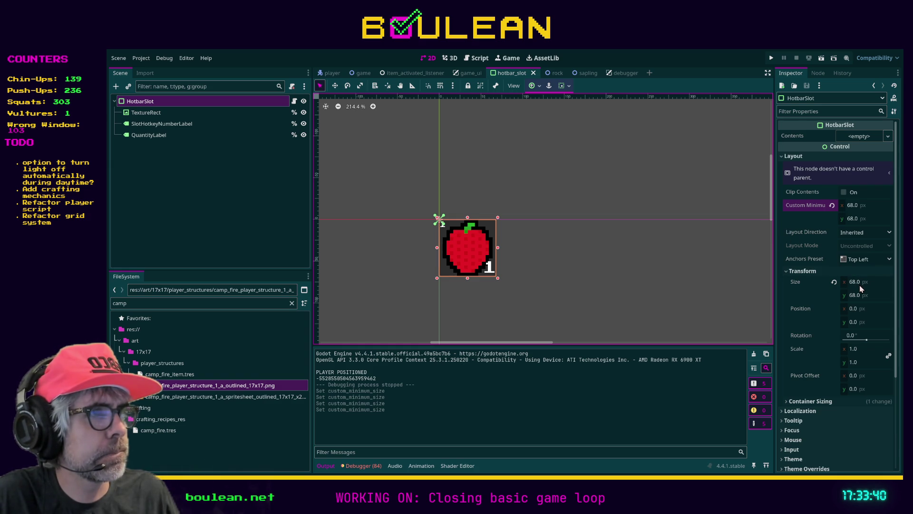
Enable Clip Contents on HotbarSlot, save, and run the game
left_click(841, 193)
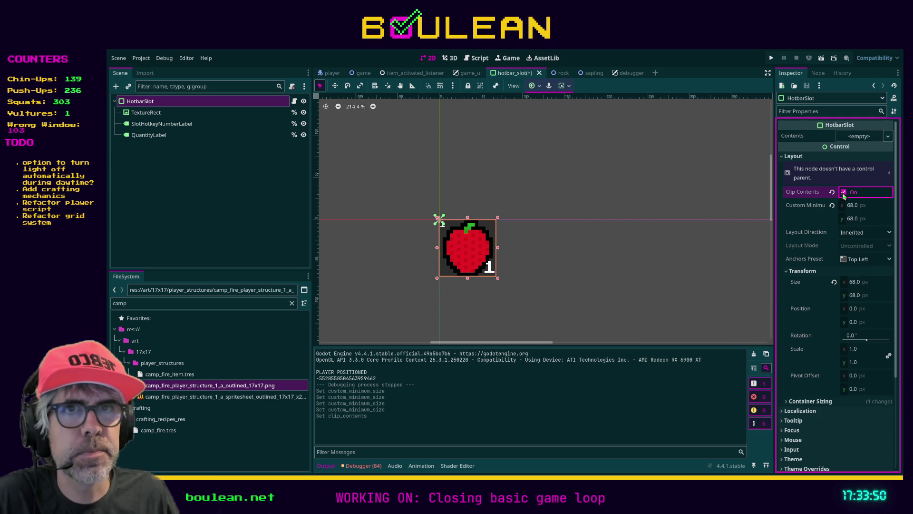
key("ctrl+s")
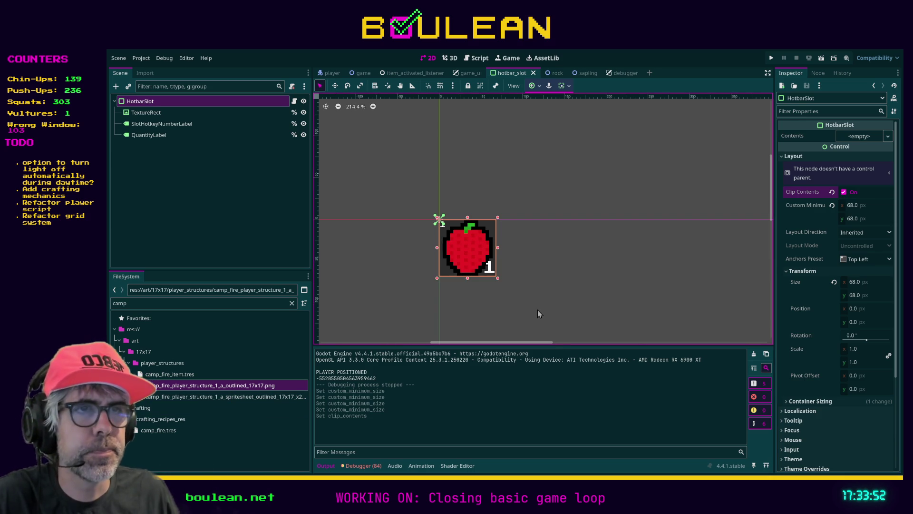
key("F5")
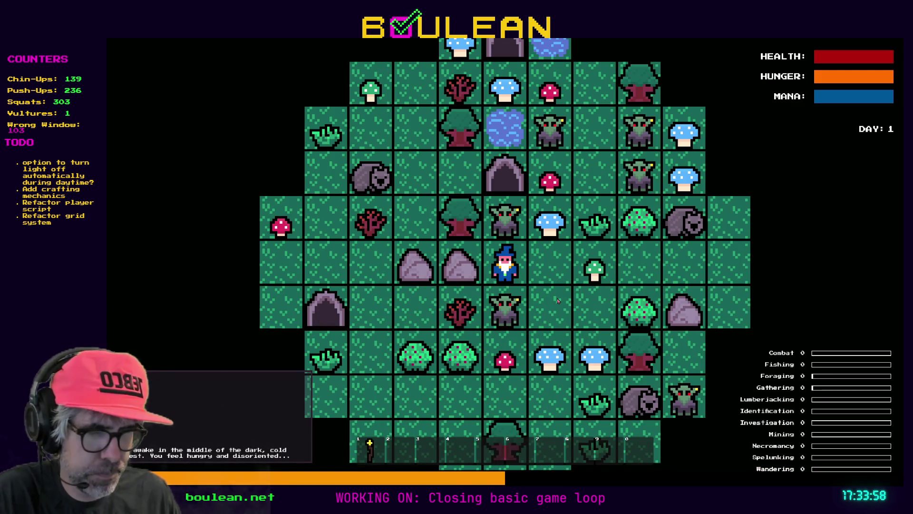
Enable Free Crafting and craft one Cordage and four Camp Fires
mouse_move(238, 262)
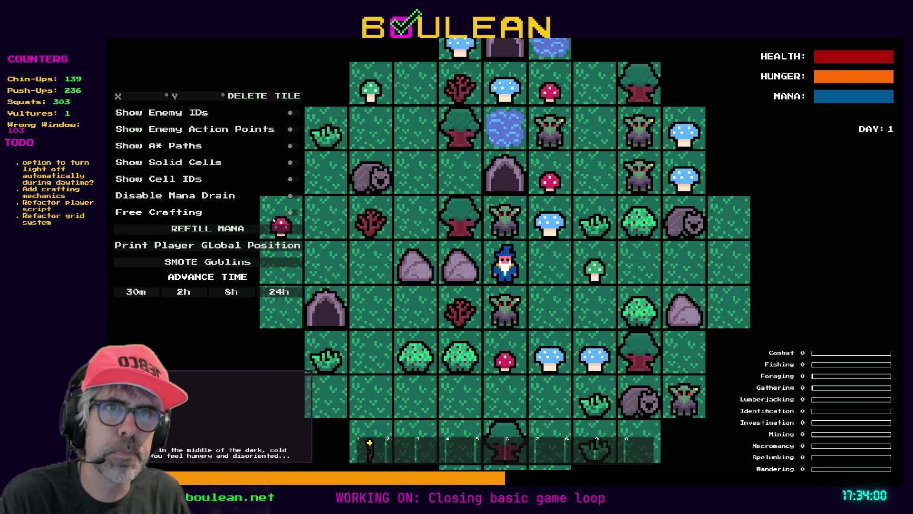
left_click(294, 212)
key("c")
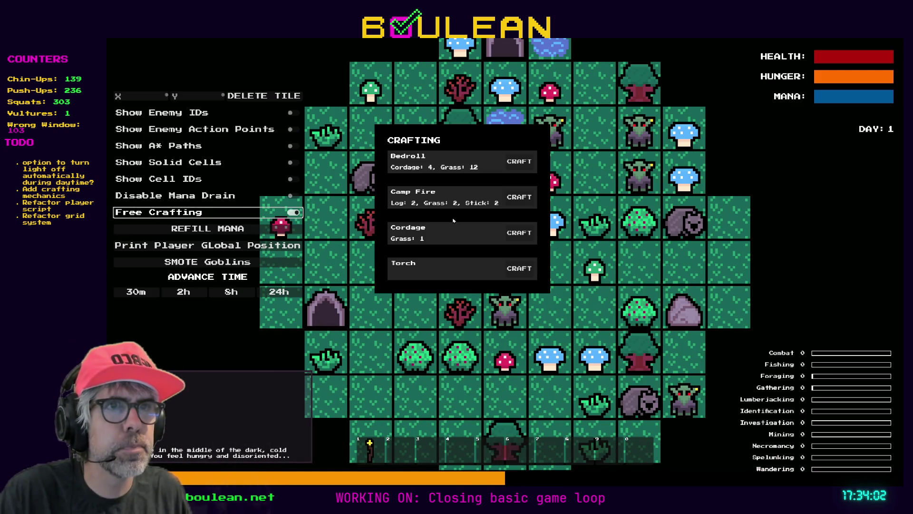
left_click(516, 237)
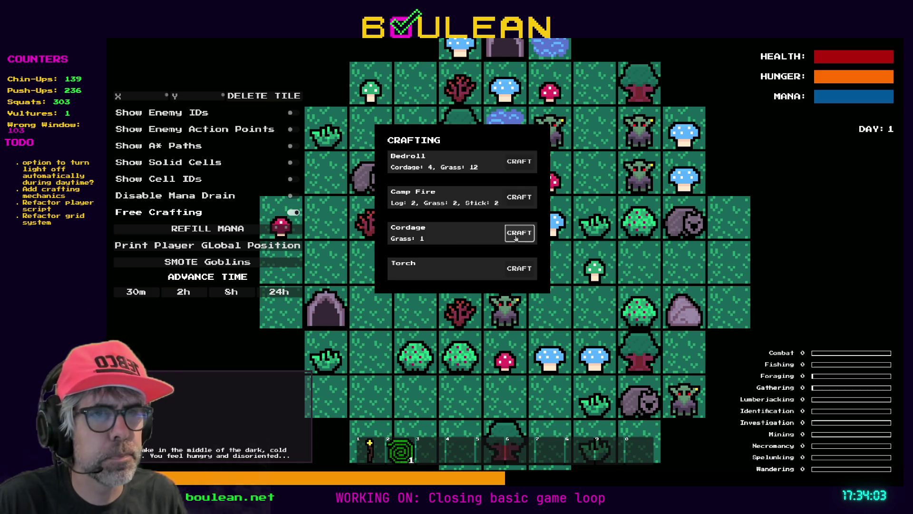
left_click(520, 202)
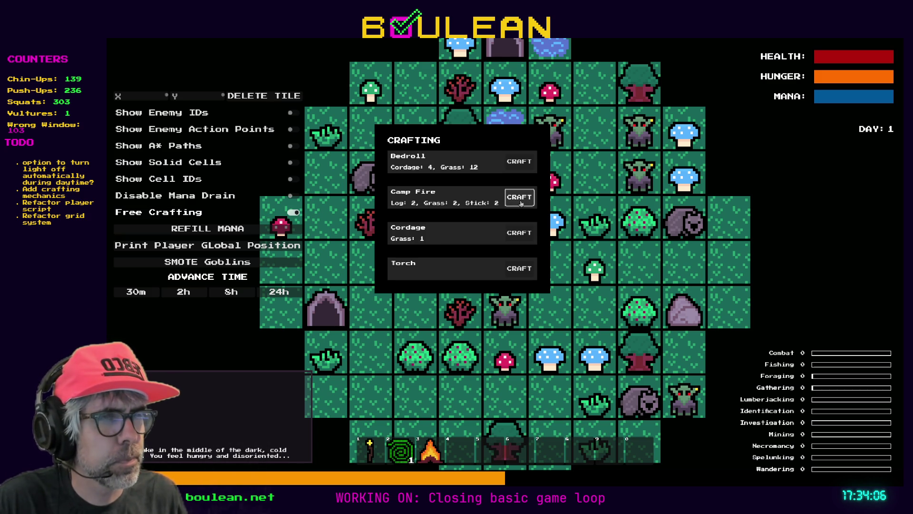
left_click(521, 202)
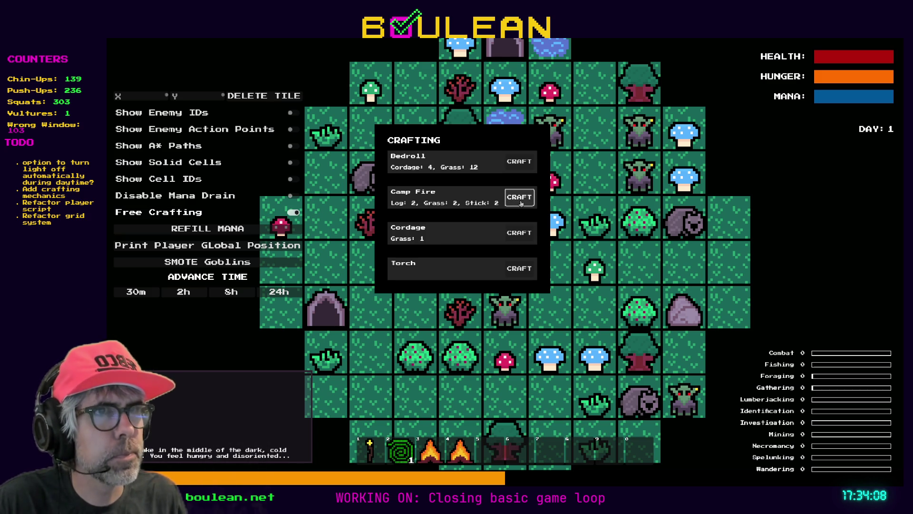
left_click(521, 203)
left_click(521, 203)
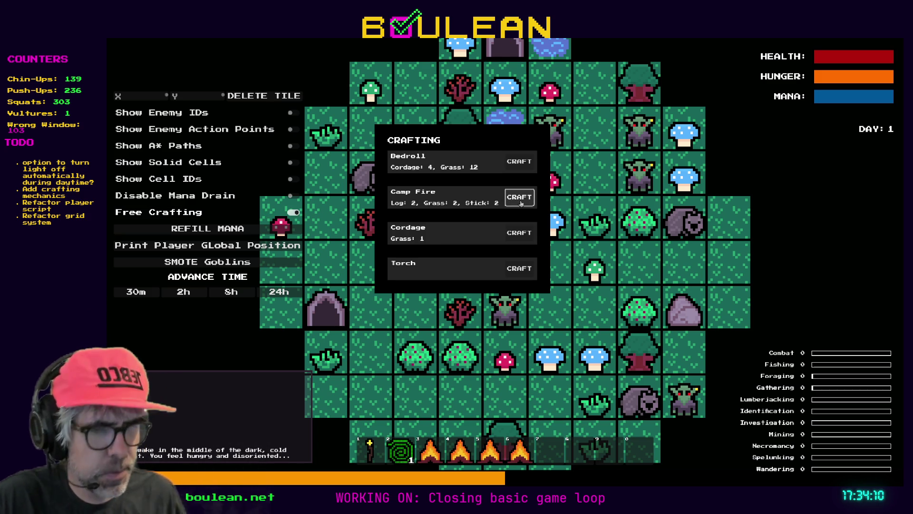
Toggle the game's debug panel off and on, then stop the game with F8
key("grave")
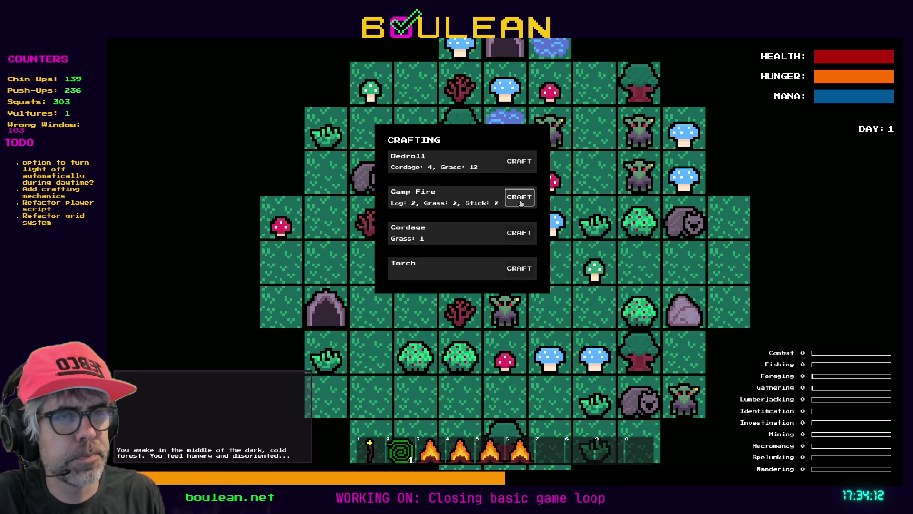
key("grave")
key("F8")
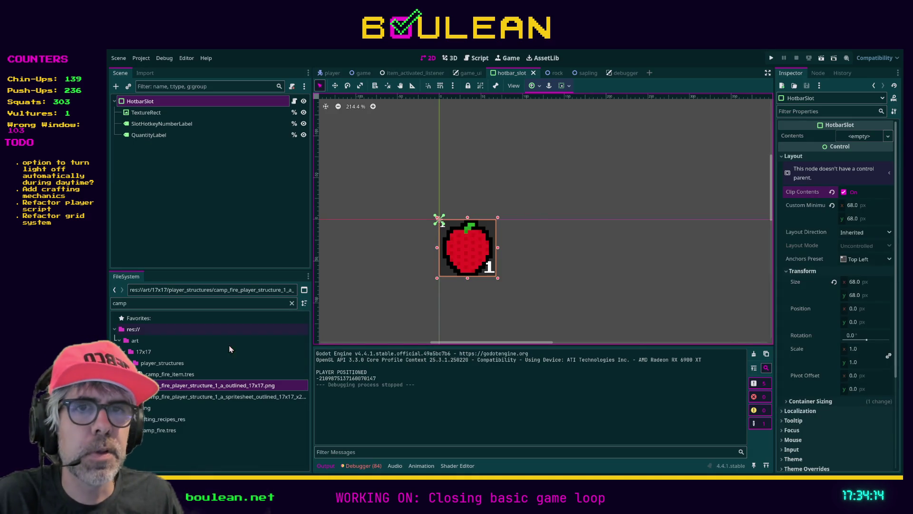
Set the camp fire spritesheet as the slot texture and try the Tile and Keep stretch modes
left_click(203, 398)
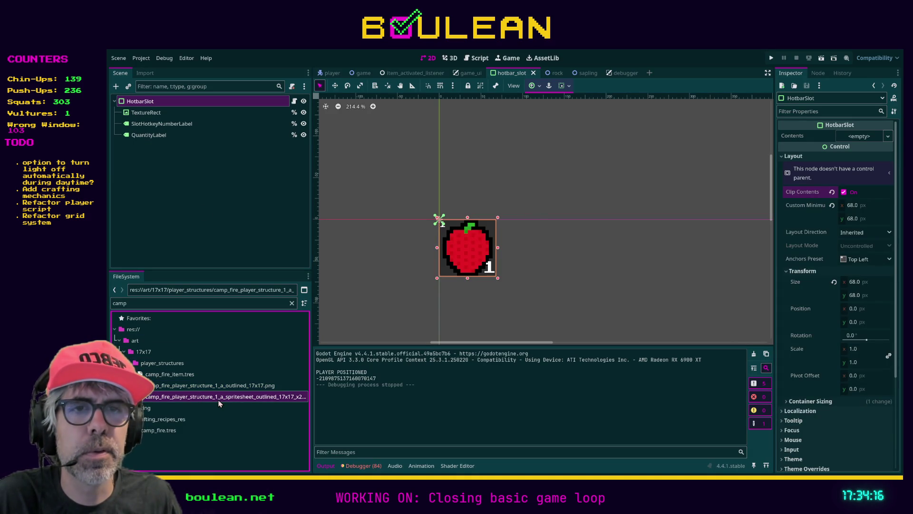
mouse_move(214, 401)
left_mouse_down()
mouse_move(197, 108)
mouse_move(176, 106)
mouse_move(214, 368)
left_mouse_up()
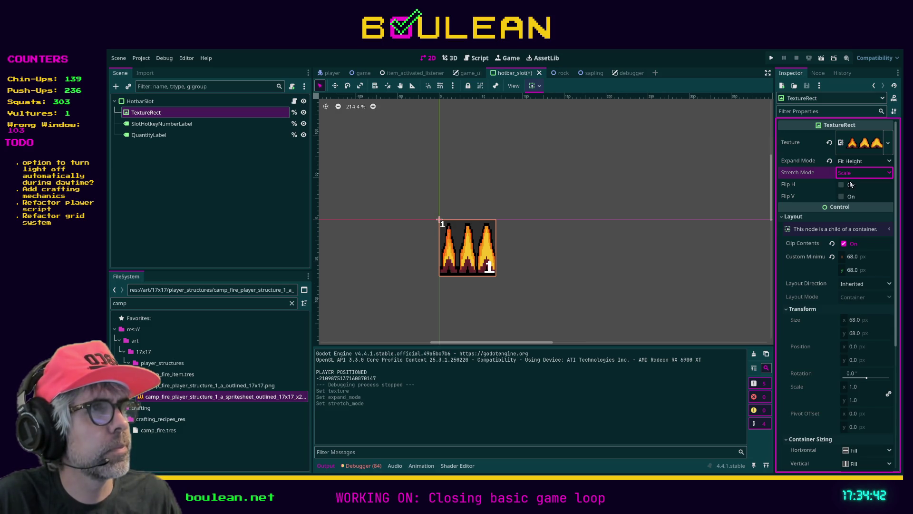
key("Down")
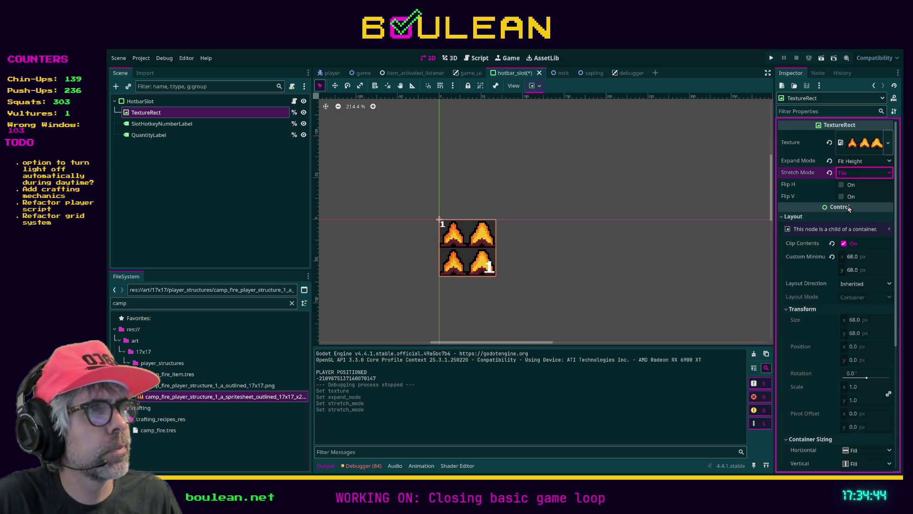
key("Down")
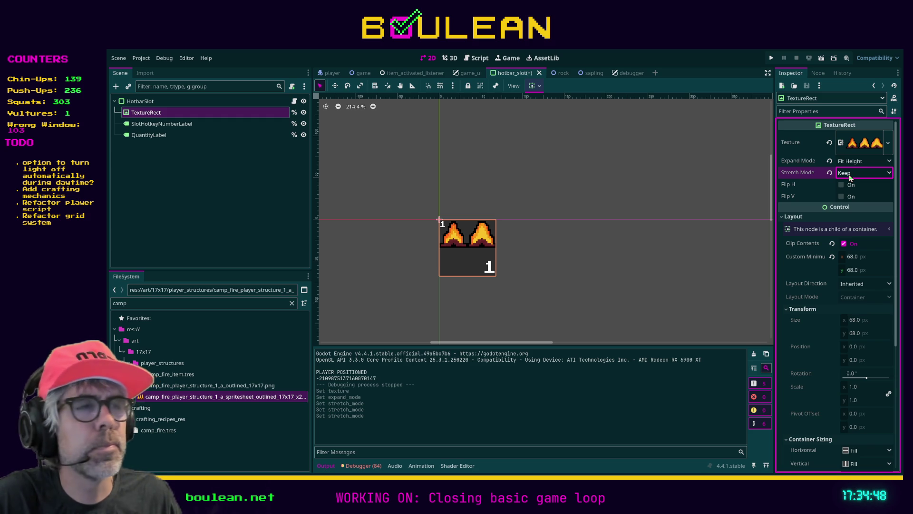
Cycle the Stretch Mode to Keep Aspect Covered and save hotbar_slot
left_click(860, 389)
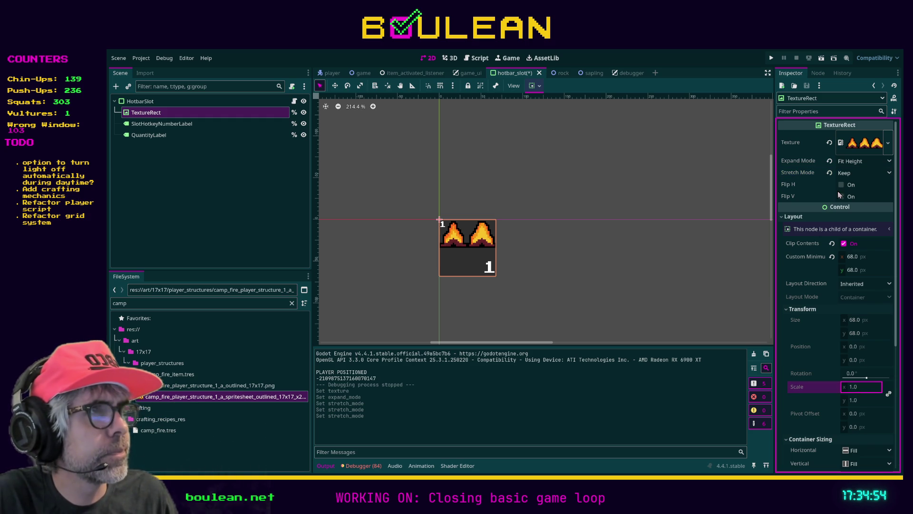
left_click(854, 173)
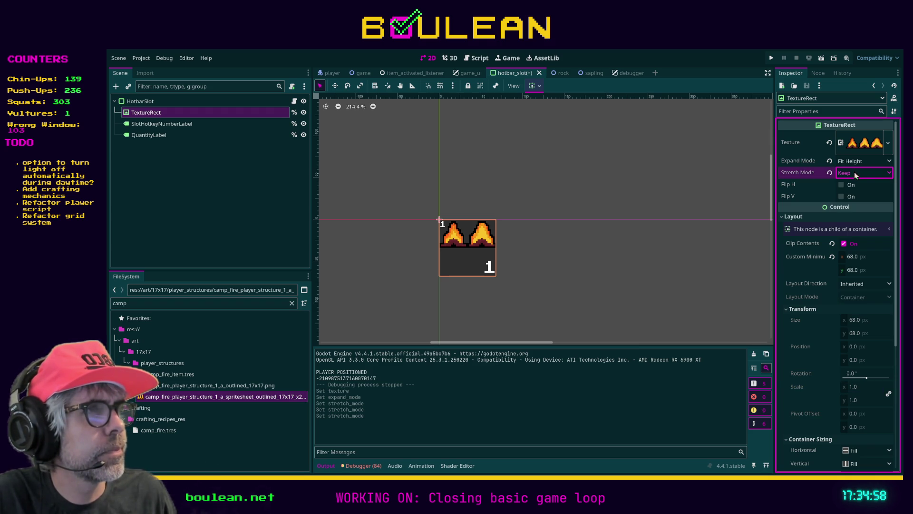
key("Down")
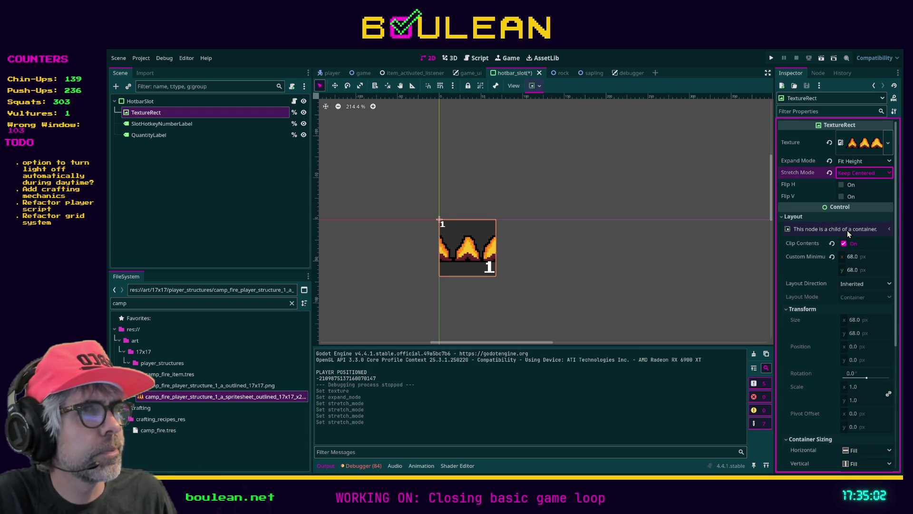
key("Down")
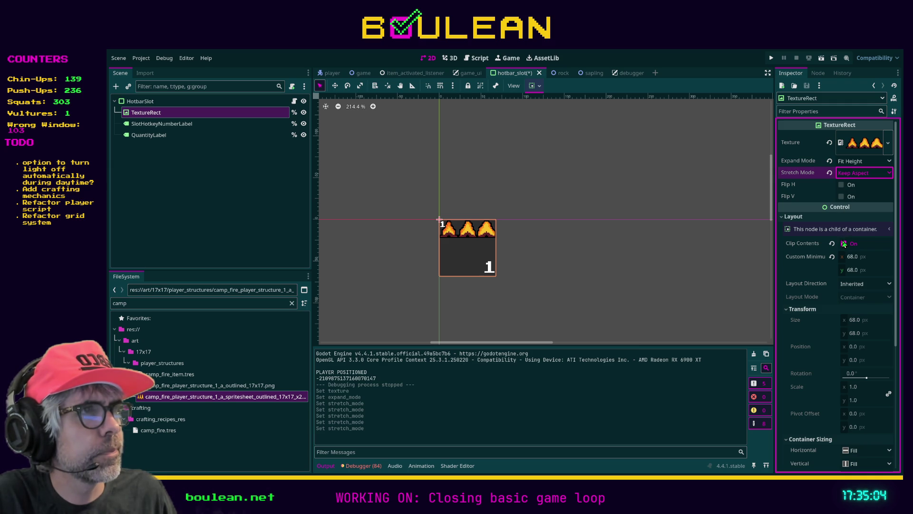
key("Down")
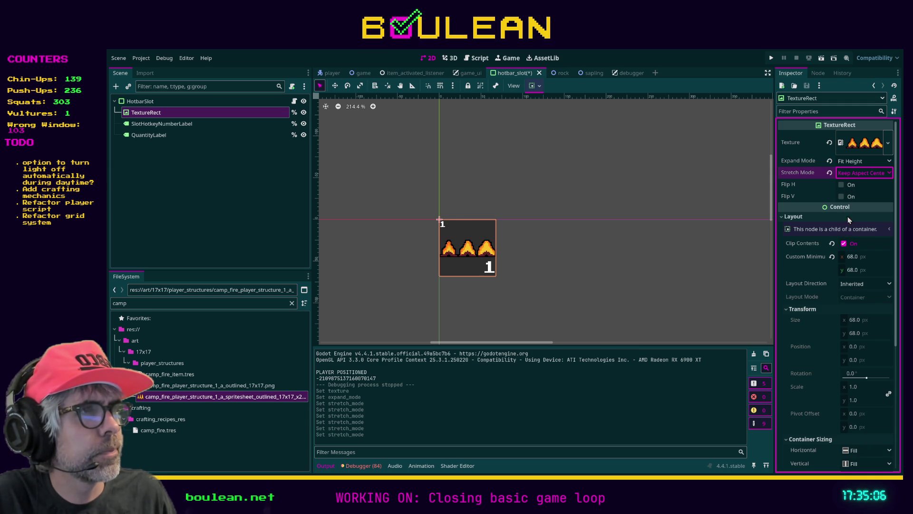
key("Down")
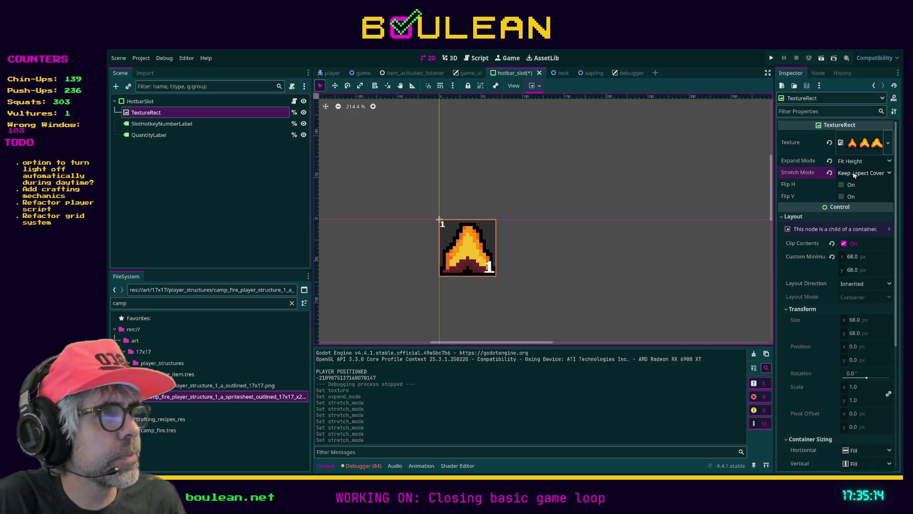
key("ctrl+s")
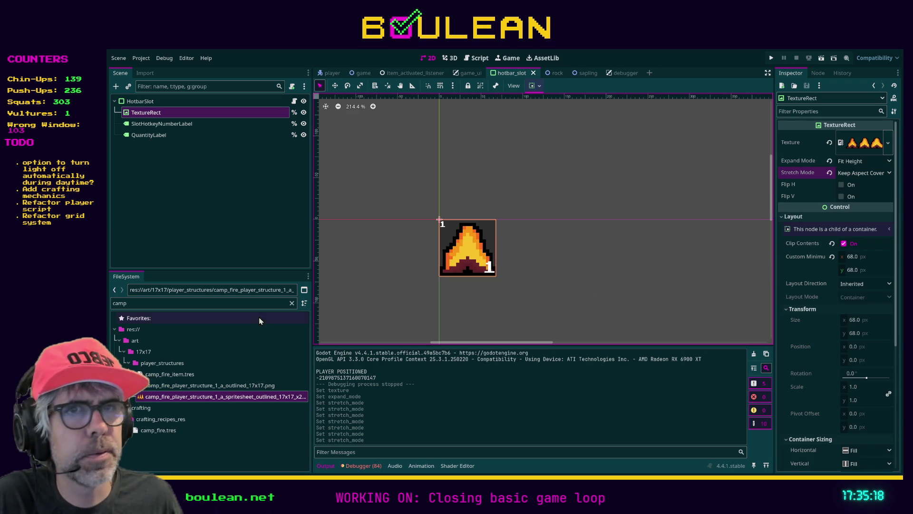
Filter the FileSystem for 'berry' and drop the red berry image onto Texture
double_click(183, 308)
type("straw")
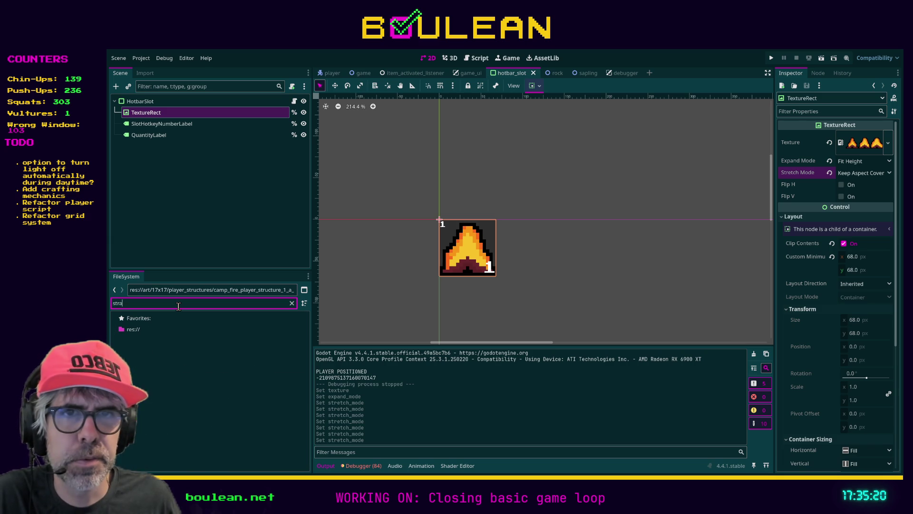
key("BackSpace")
key("BackSpace")
key("BackSpace")
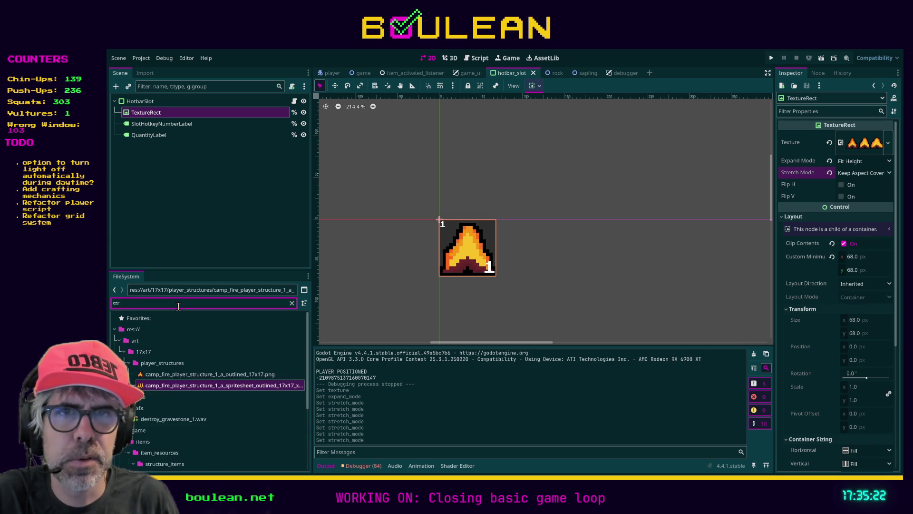
type("berry")
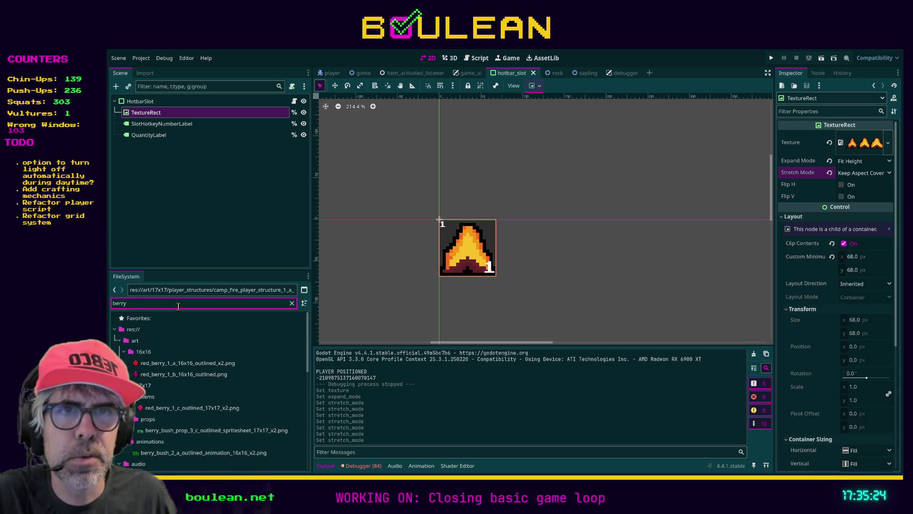
mouse_move(176, 363)
left_mouse_down()
mouse_move(183, 370)
mouse_move(680, 213)
mouse_move(864, 143)
left_mouse_up()
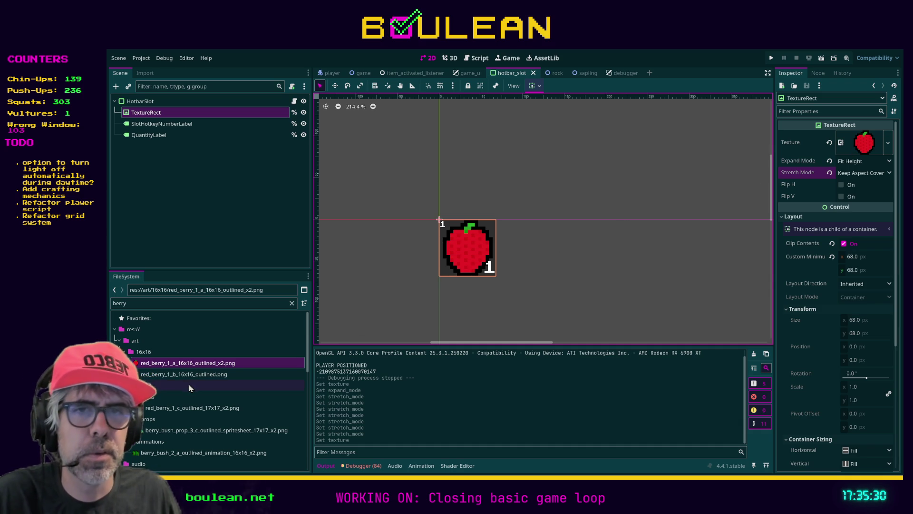
Filter for 'camp', put the camp_fire spritesheet back on Texture, and run the game
scroll(217, 370, "down", 3)
left_click(206, 302)
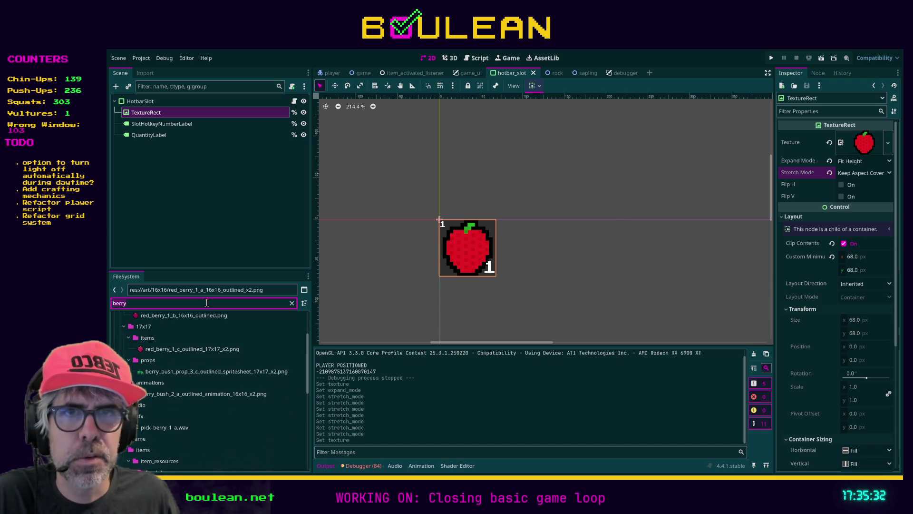
type("camp")
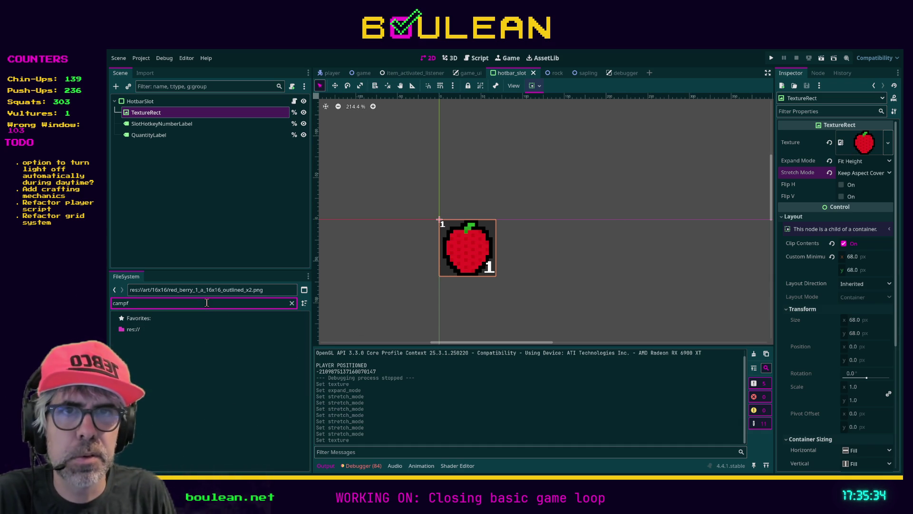
left_click(174, 399)
mouse_move(174, 401)
left_mouse_down()
mouse_move(328, 267)
mouse_move(855, 171)
mouse_move(861, 142)
left_mouse_up()
key("F5")
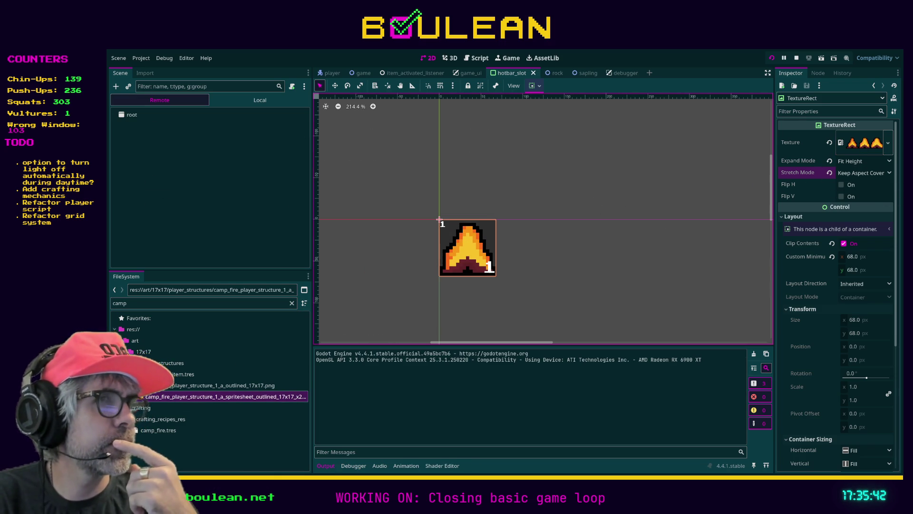
Open the crafting list and enable Free Crafting from the debug options
key("c")
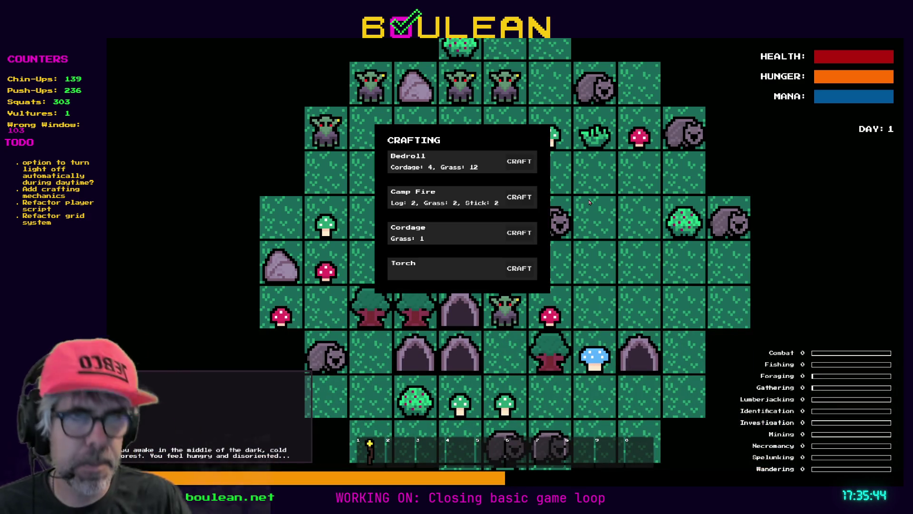
key("grave")
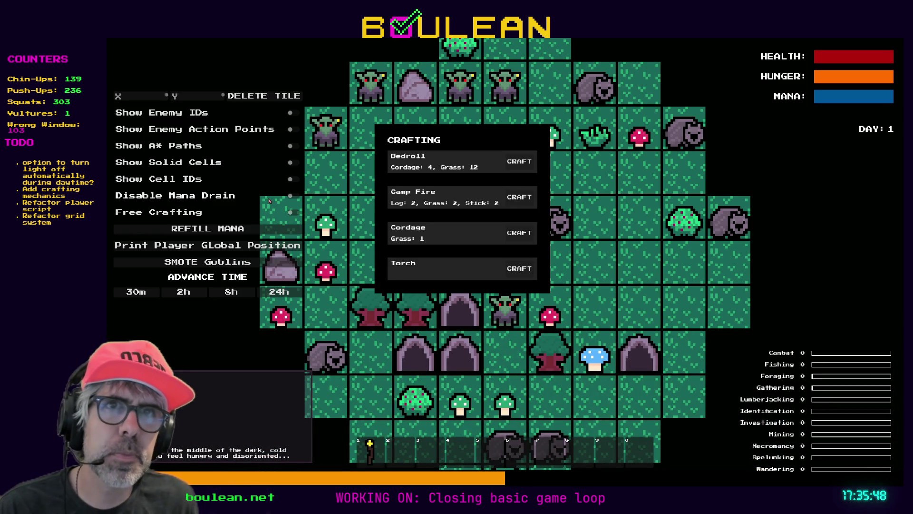
left_click(295, 215)
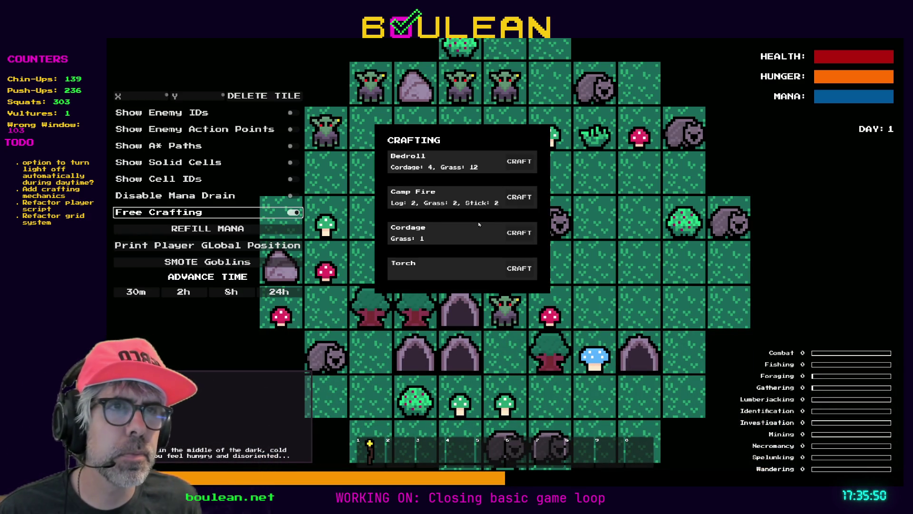
Craft three Camp Fires and three Cordage, then close the crafting list
left_click(518, 198)
left_click(518, 198)
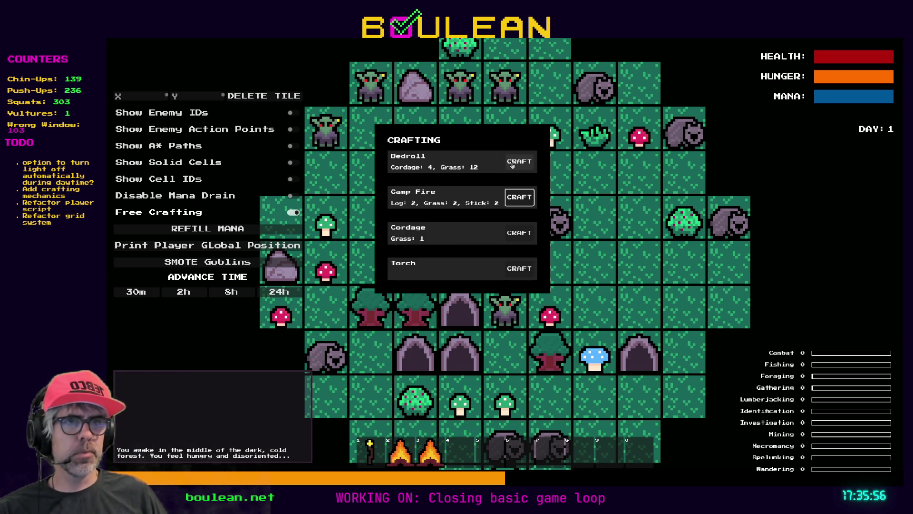
left_click(521, 233)
left_click(521, 233)
left_click(522, 233)
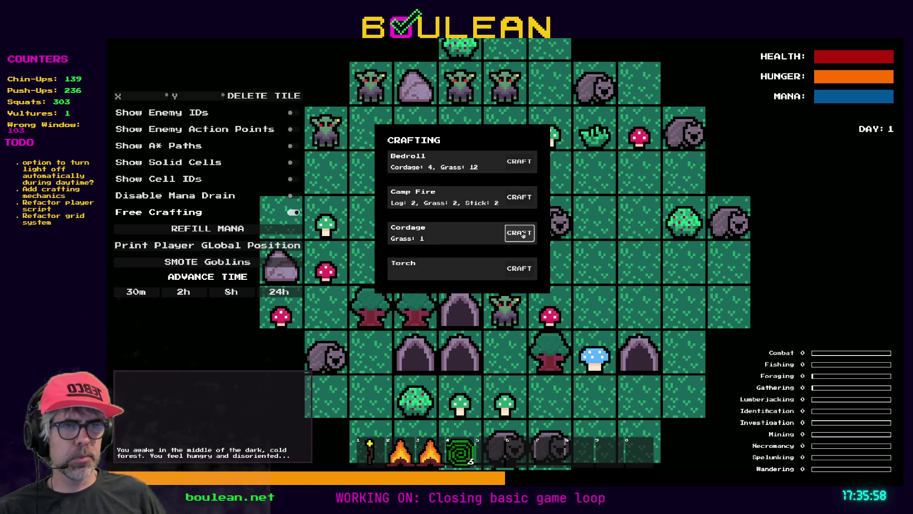
left_click(520, 204)
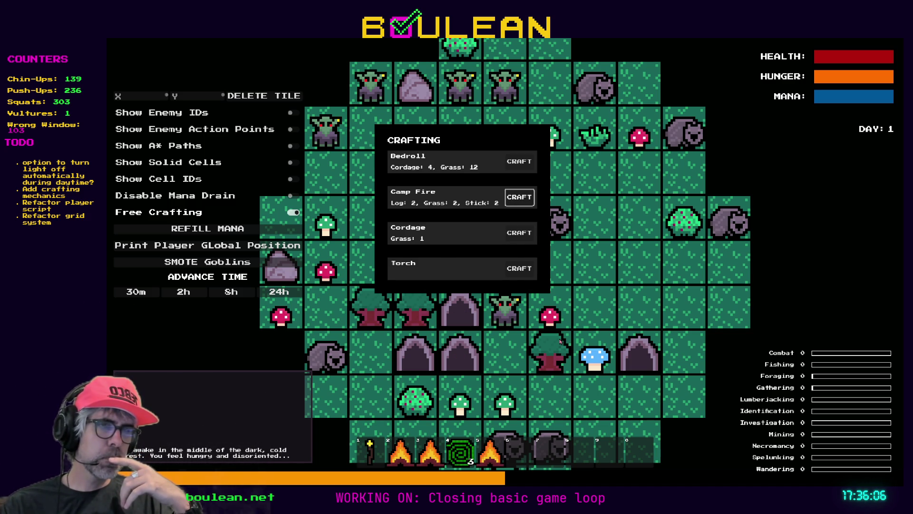
key("Escape")
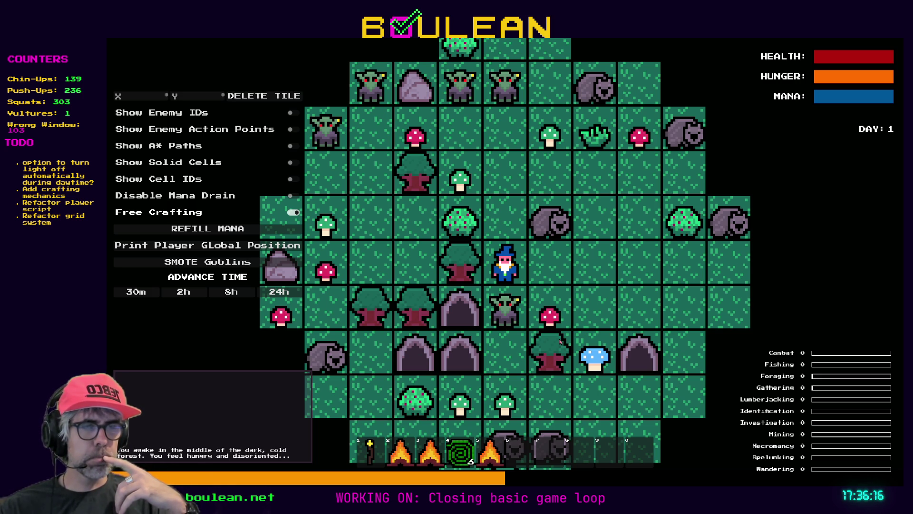
Attack the goblin, chop the left gravestone, and collect the coffin and green mushroom below
key("d")
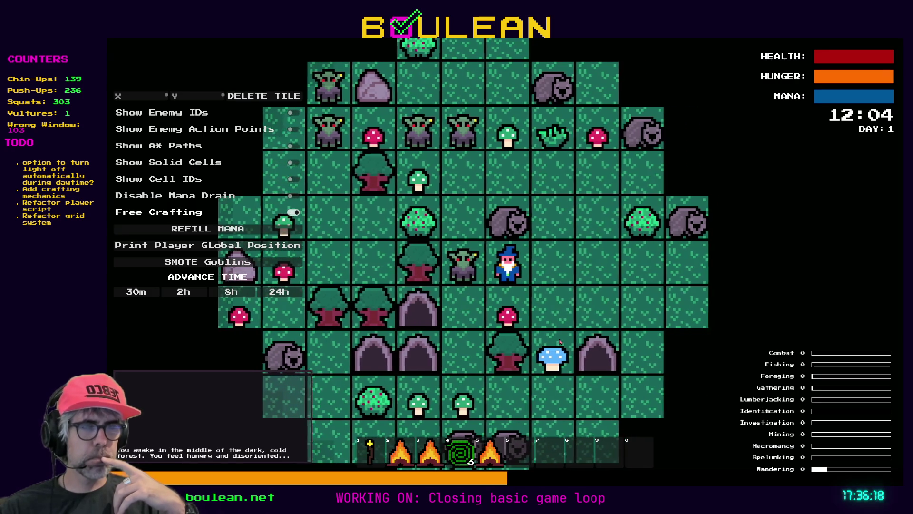
key("a")
key("a")
key("a")
key("a")
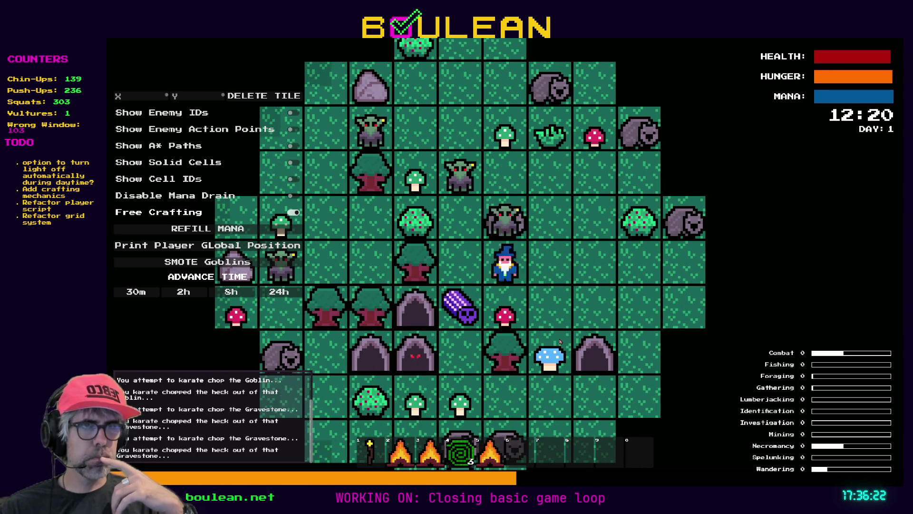
key("a")
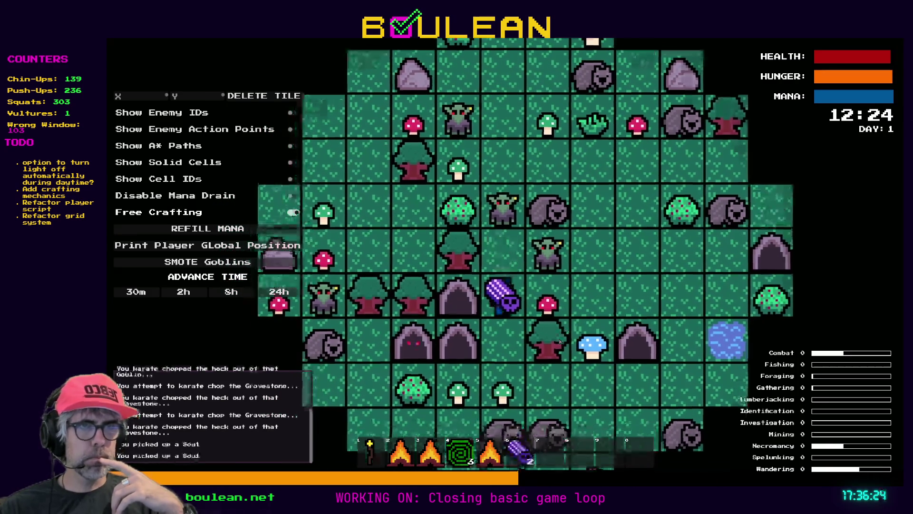
key("s")
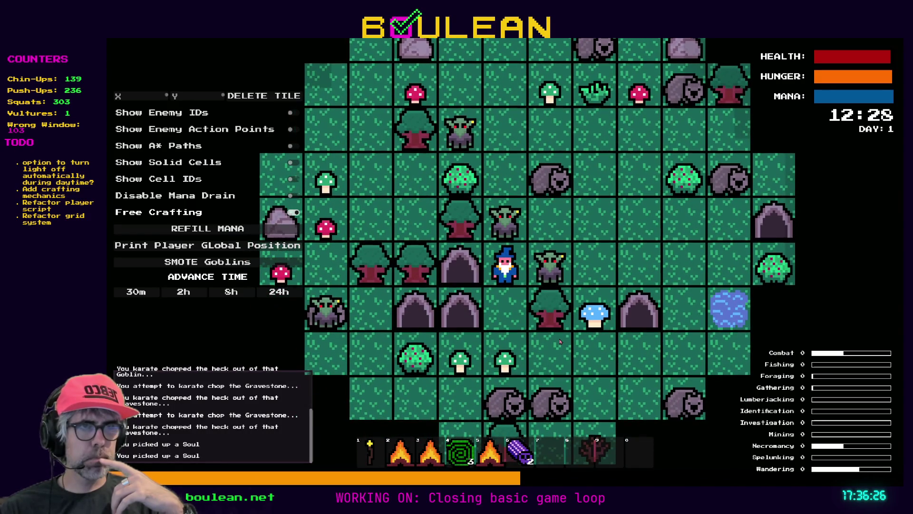
key("s")
key("s")
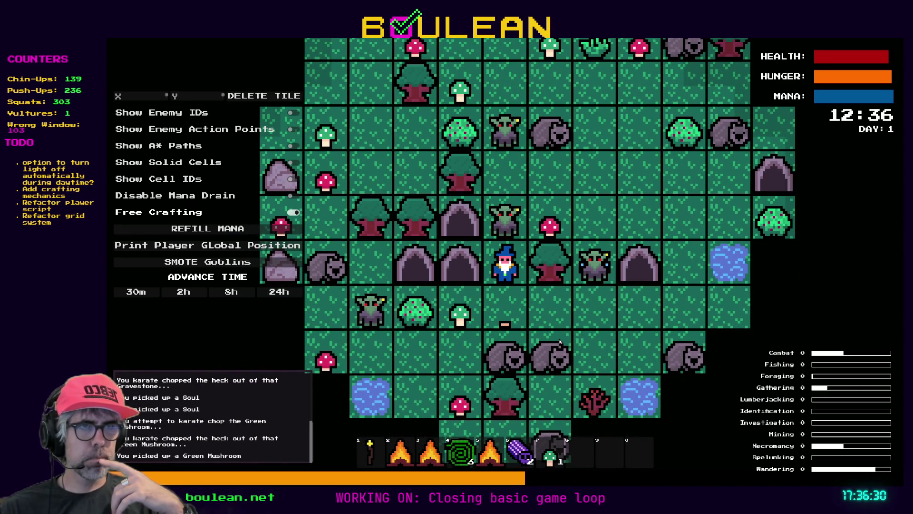
Fight the goblin above, break the gravestones overhead, and chop the red mushroom
key("w")
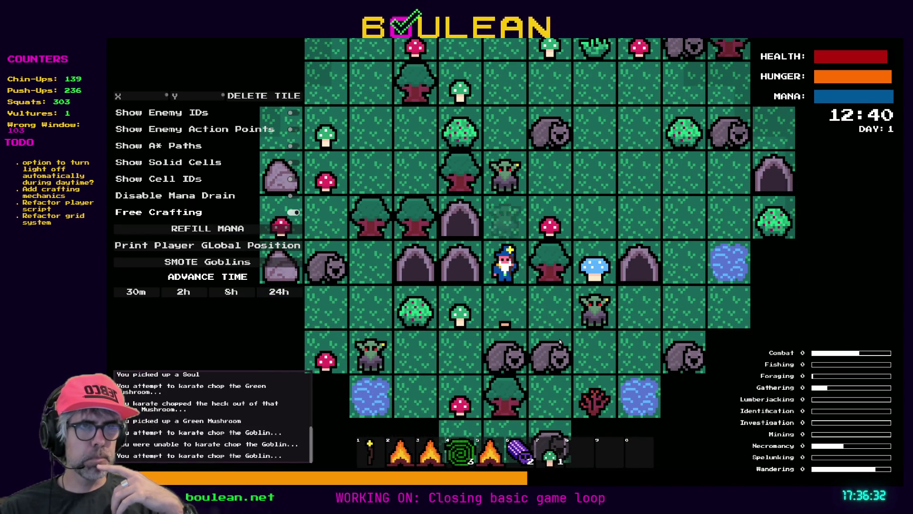
key("w")
key("w")
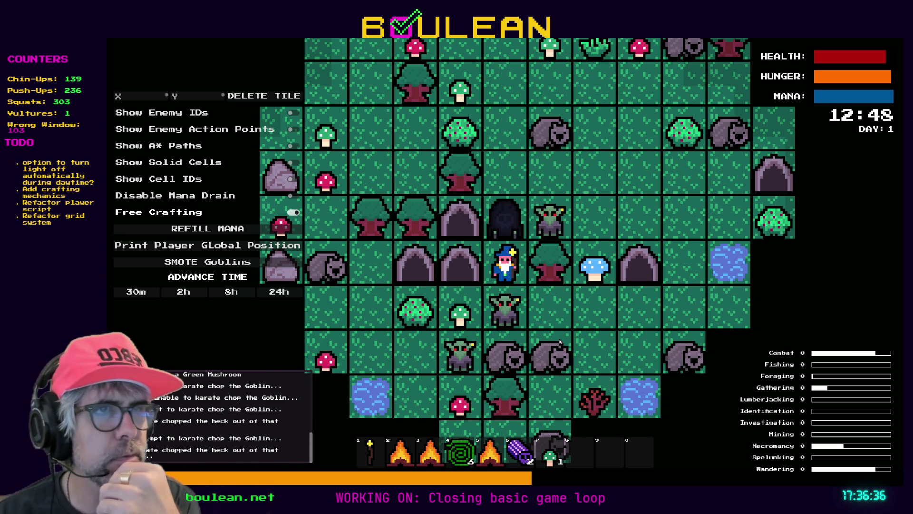
key("w")
key("w")
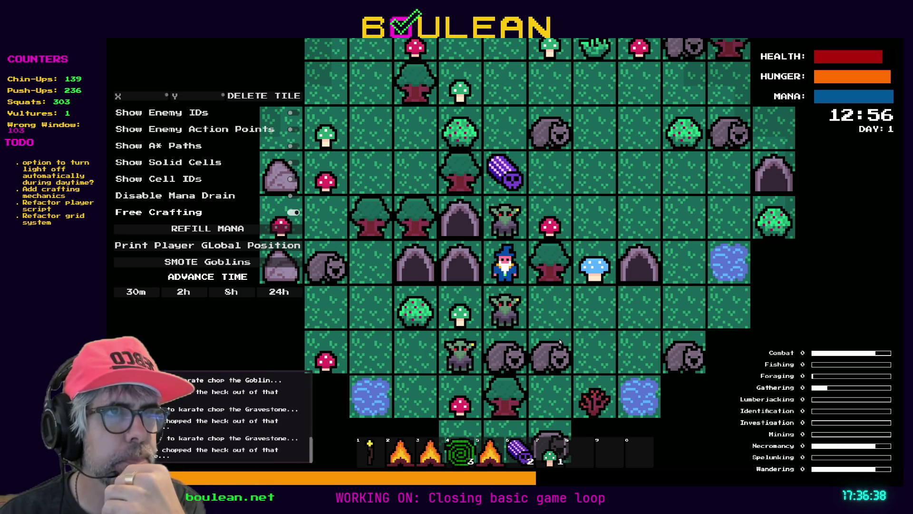
key("w")
key("w")
key("w")
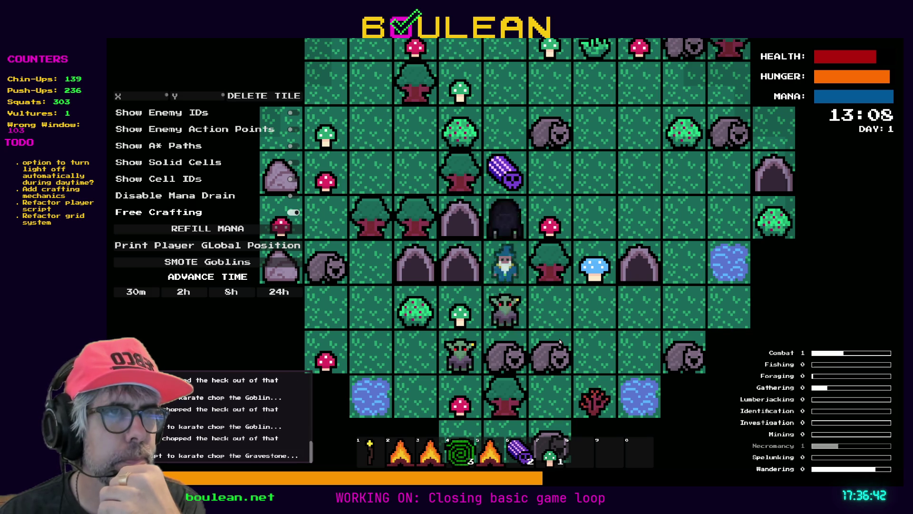
key("w")
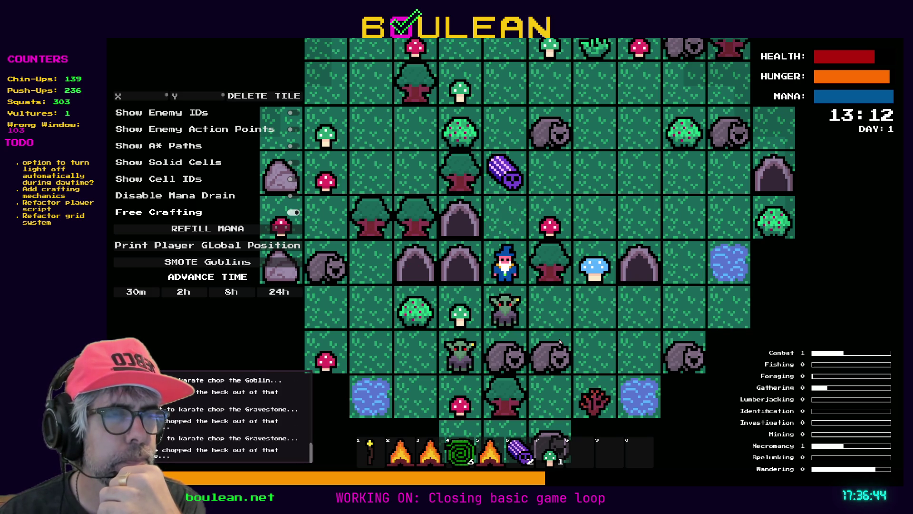
key("w")
key("d")
key("d")
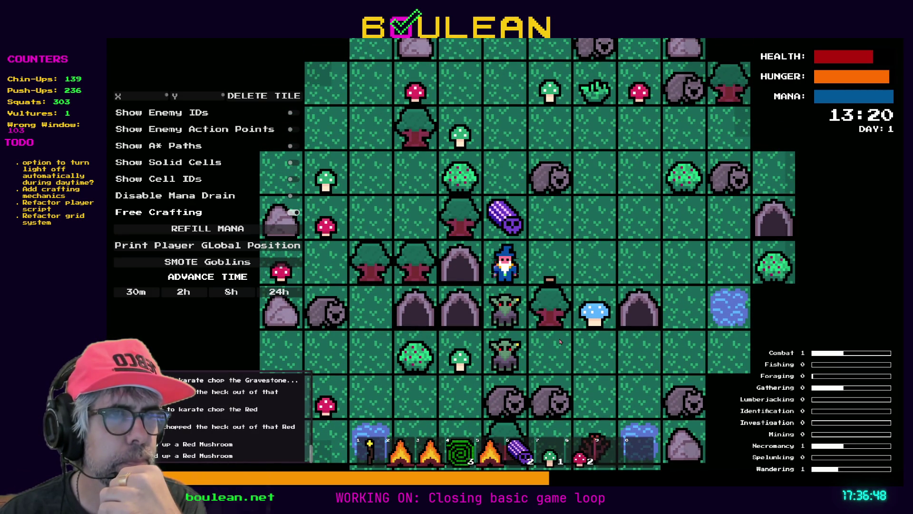
Attack the nearby goblin repeatedly, then chop the gravestone to the right
key("s")
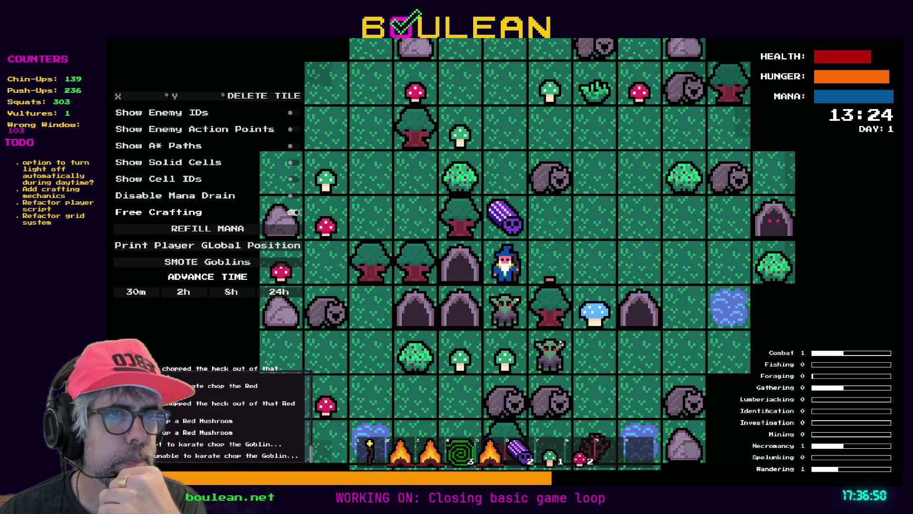
key("s")
key("s")
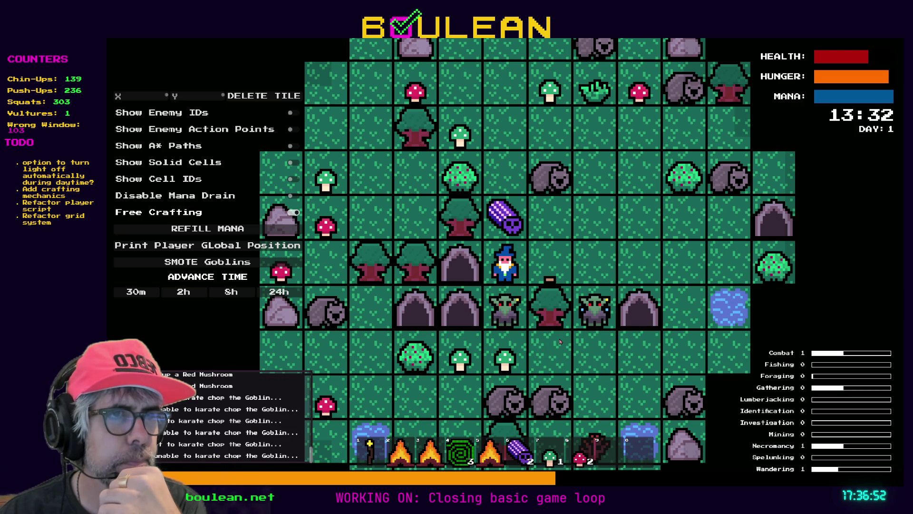
key("s")
key("s")
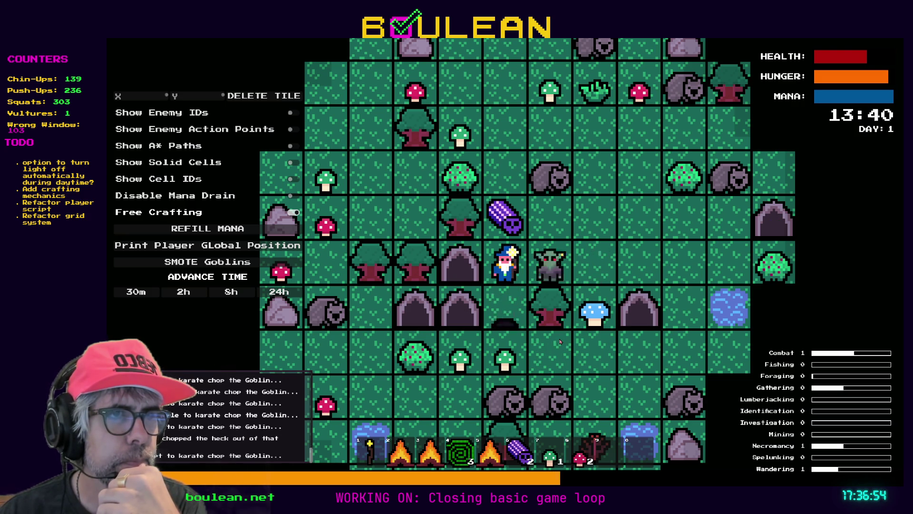
key("s")
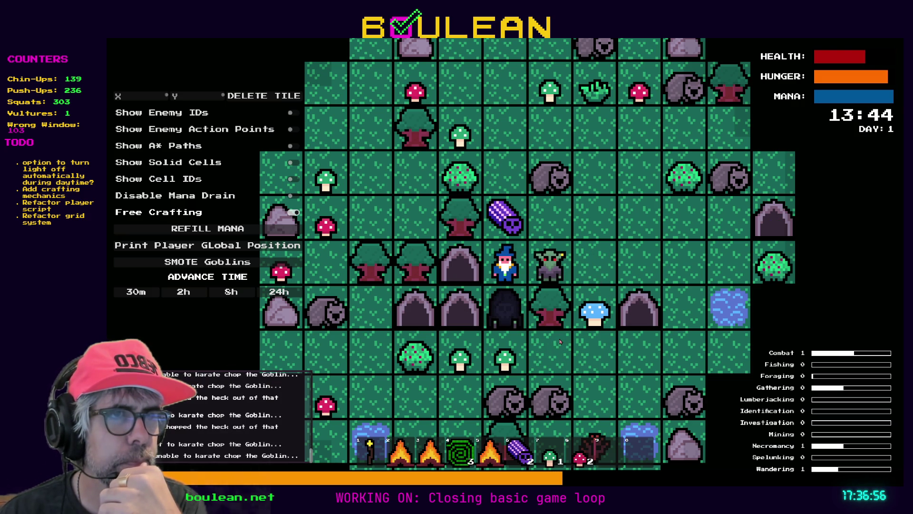
key("s")
key("s")
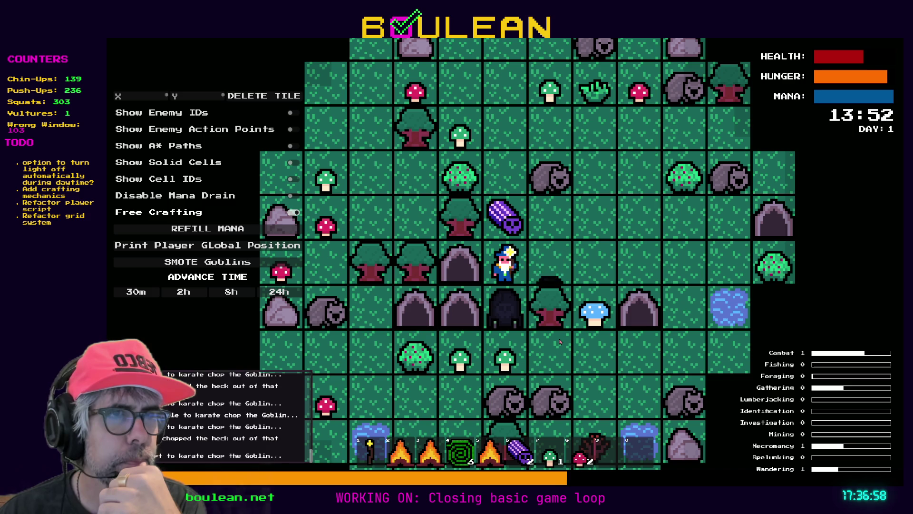
key("d")
key("d")
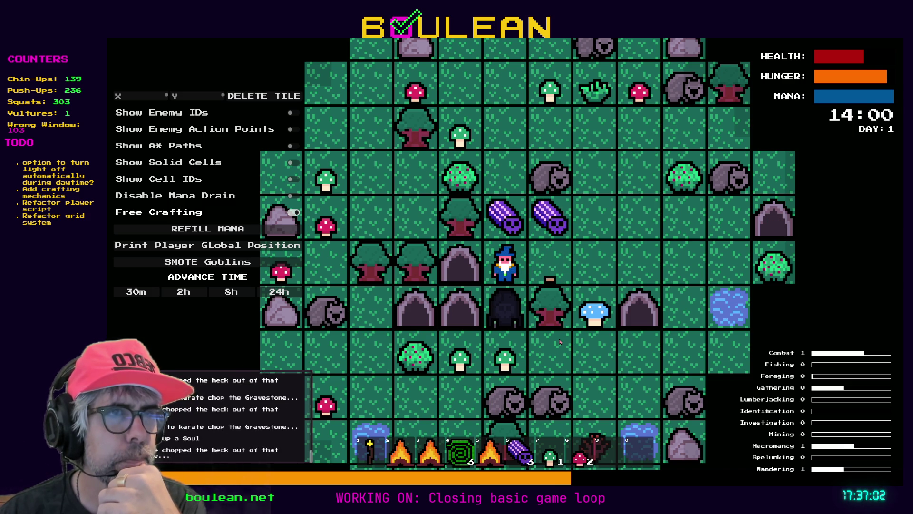
Chop the tree beside the wizard into a log and pick up the green mushroom
key("w")
key("d")
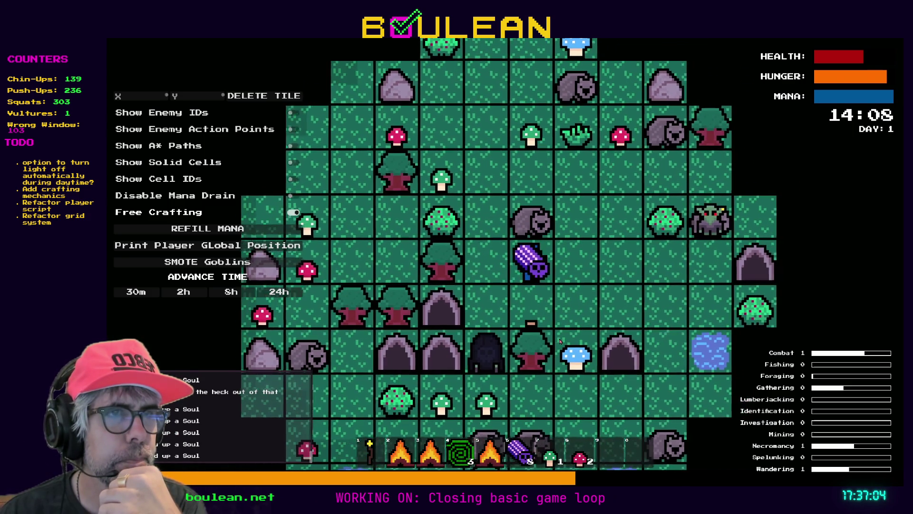
key("a")
key("a")
key("a")
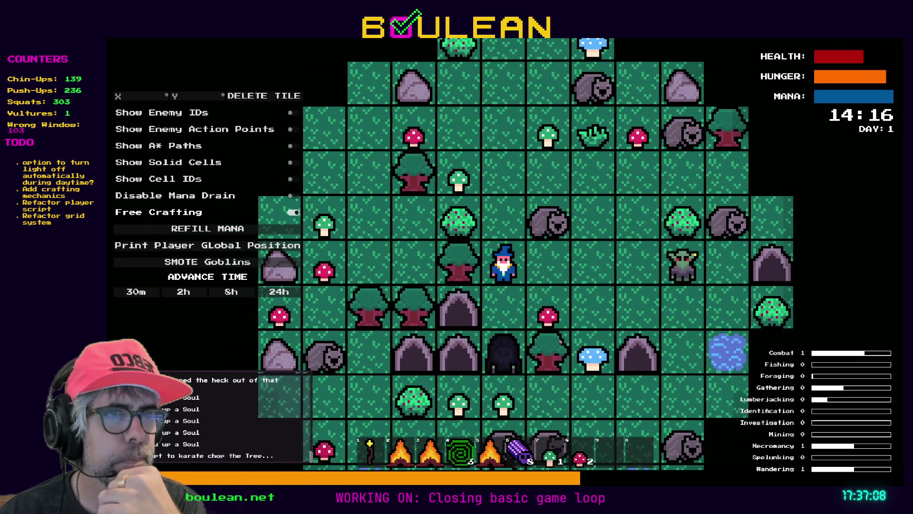
key("a")
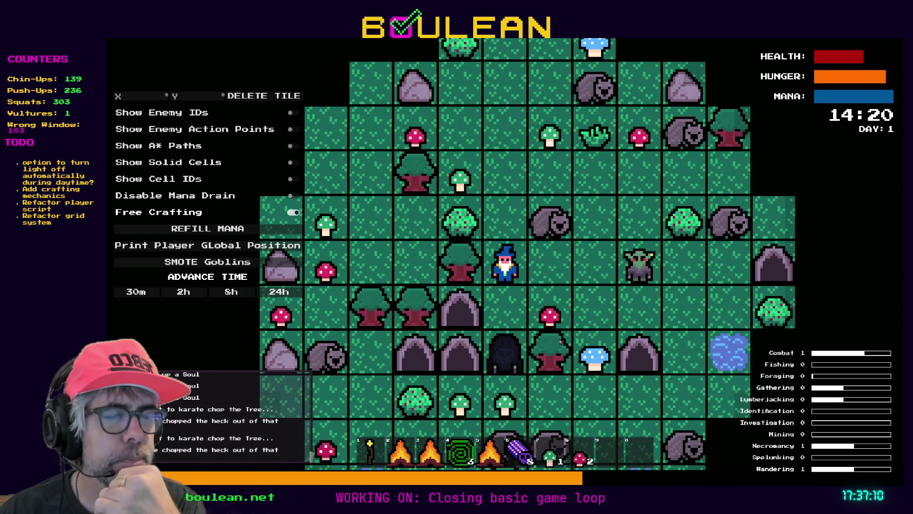
key("a")
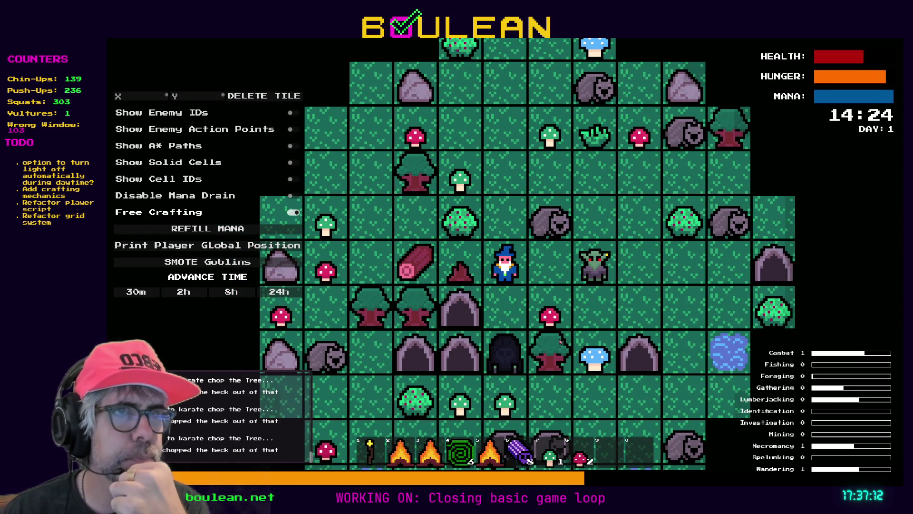
key("w")
key("a")
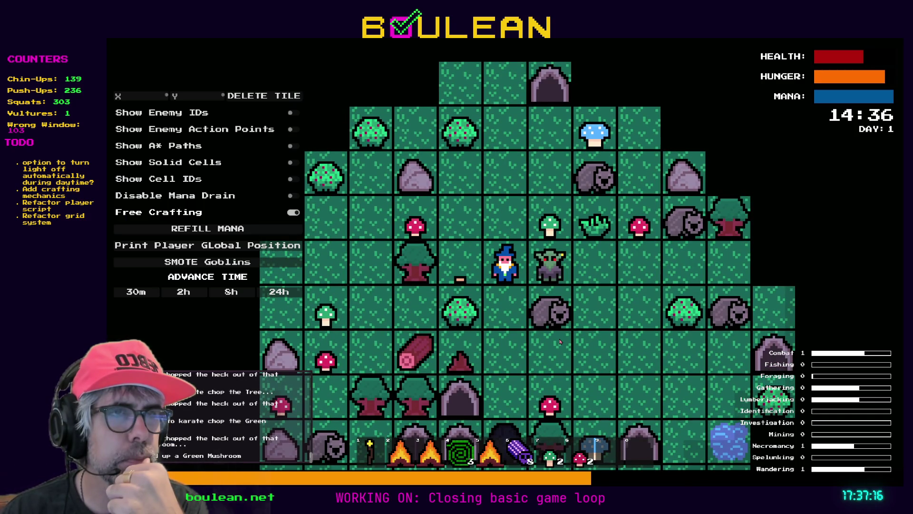
Chop and pick up the red mushroom above the wizard
key("a")
key("w")
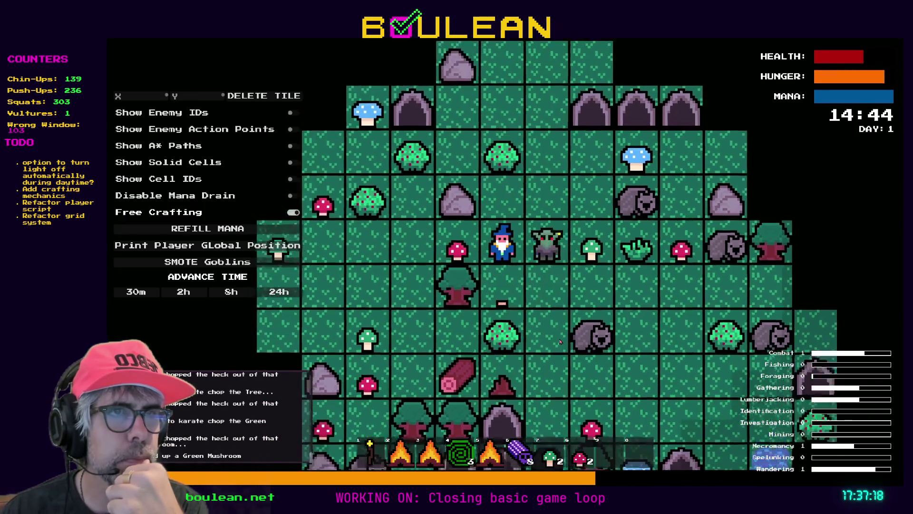
key("a")
key("e")
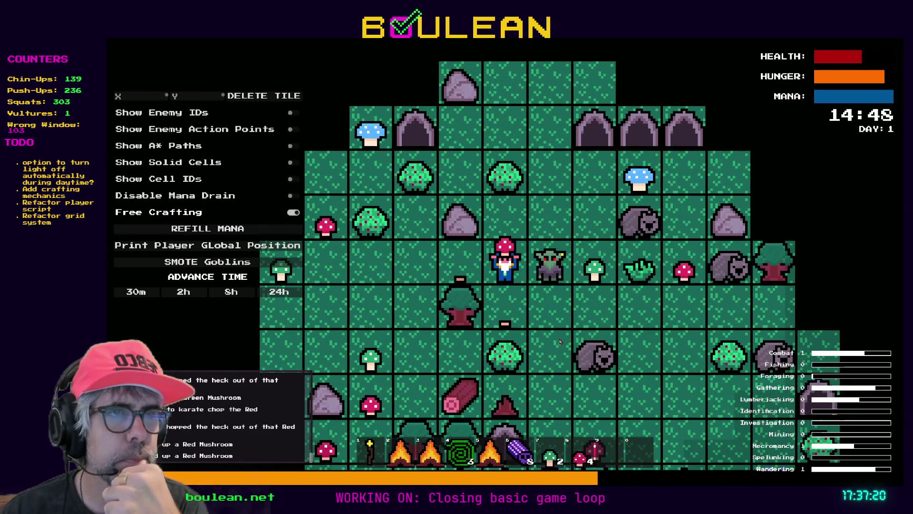
Fight off the goblin following the wizard, then chop the mushroom to the left
key("a")
key("a")
key("s")
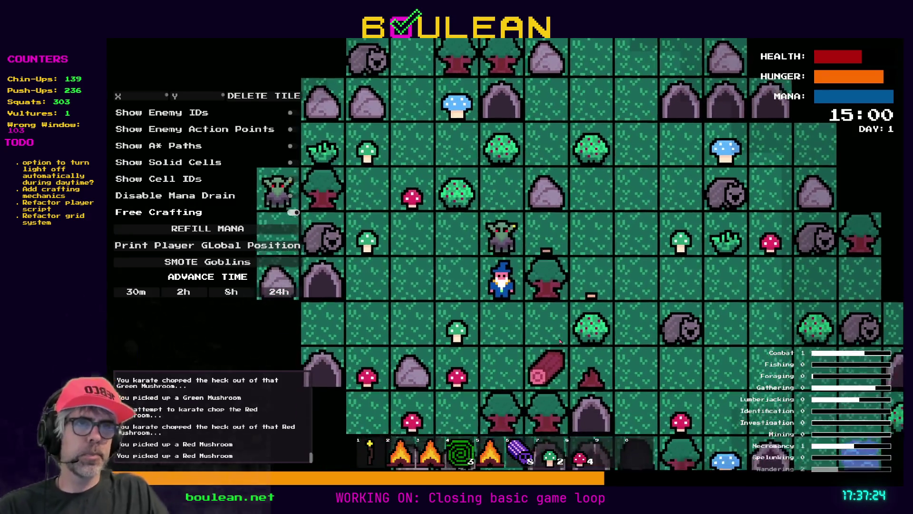
key("w")
key("w")
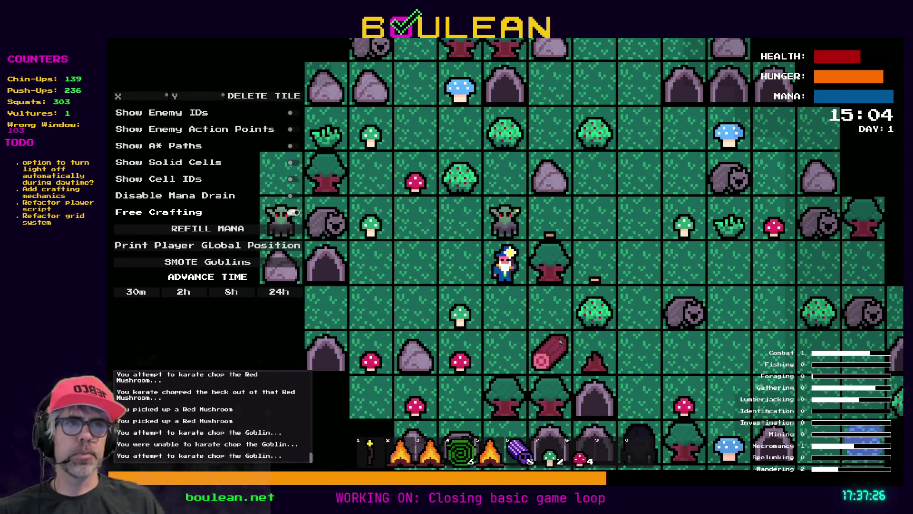
key("w")
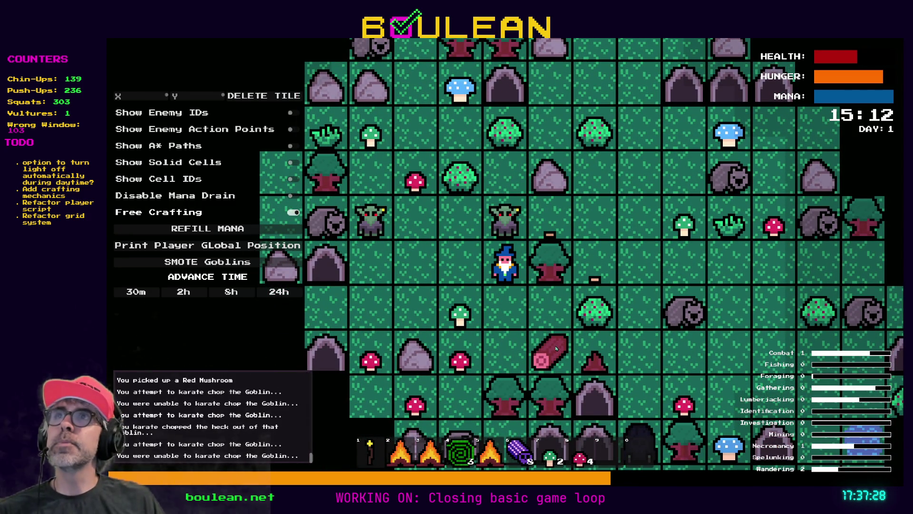
key("w")
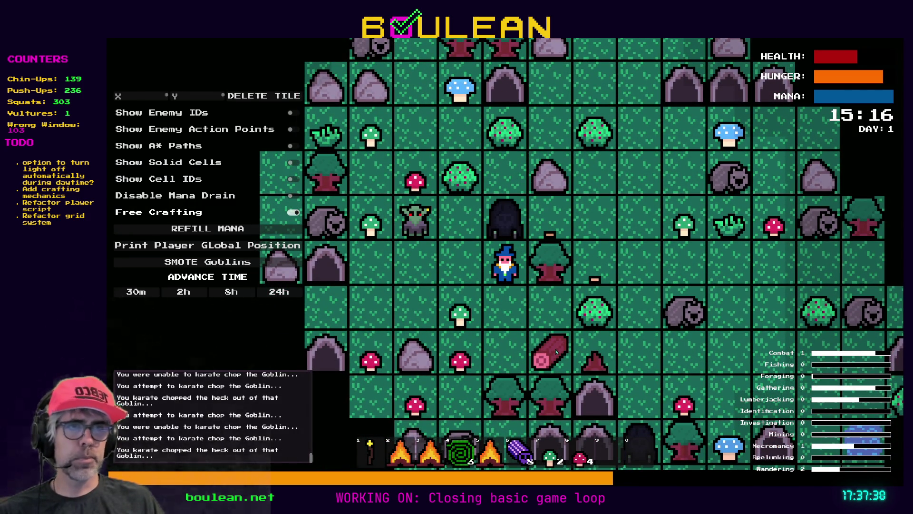
key("s")
key("a")
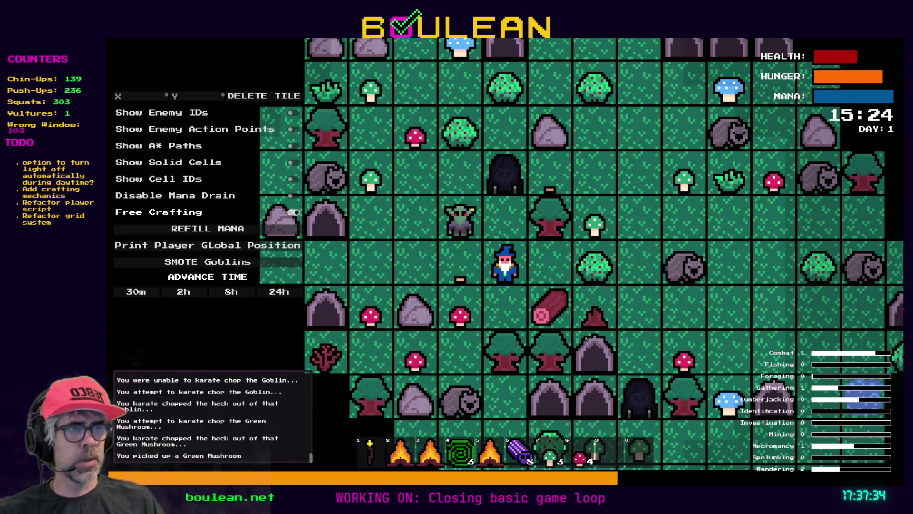
Pick up the Log and harvest two Berries from the berry bush
key("s")
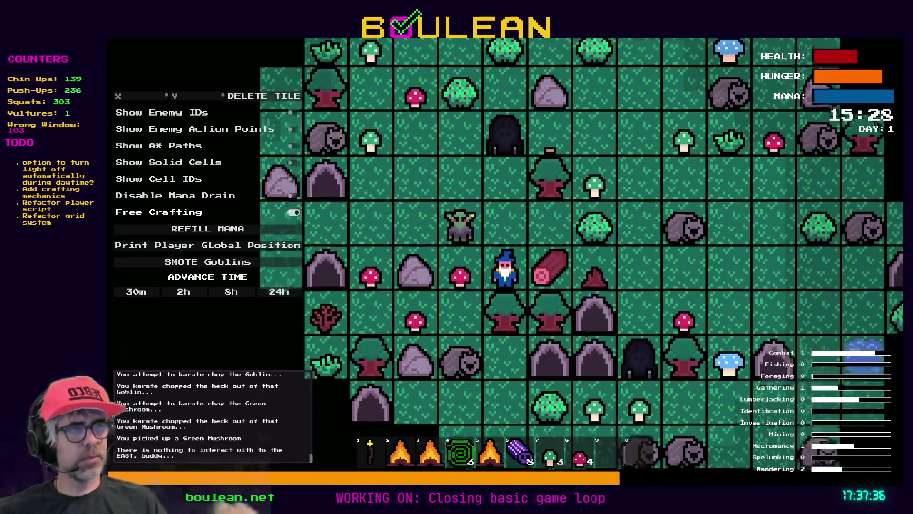
key("d")
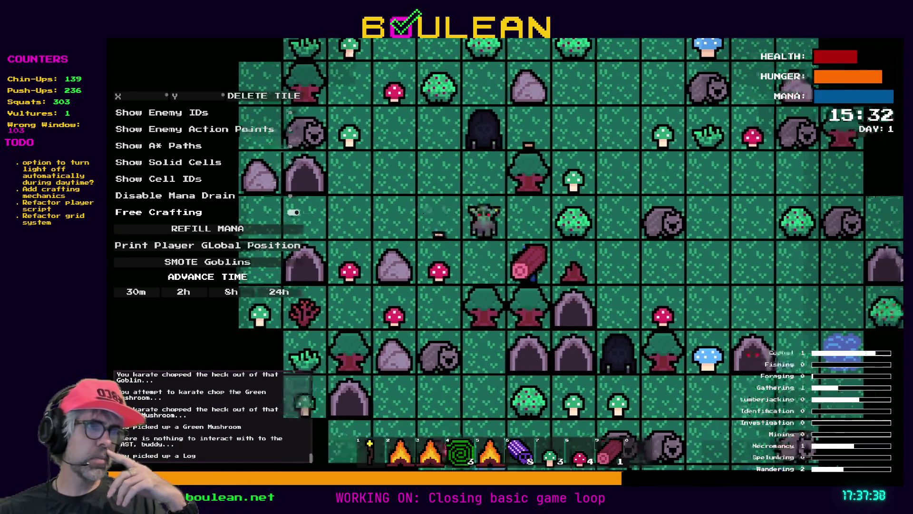
key("w")
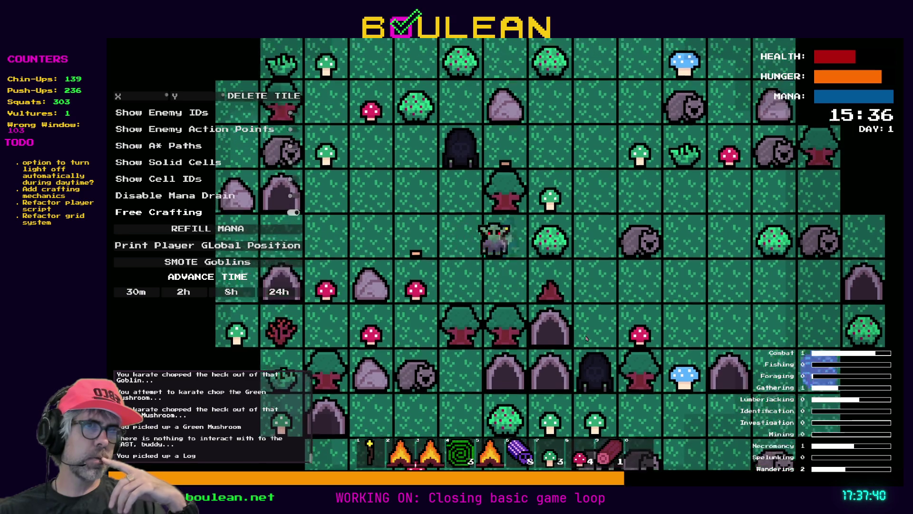
key("d")
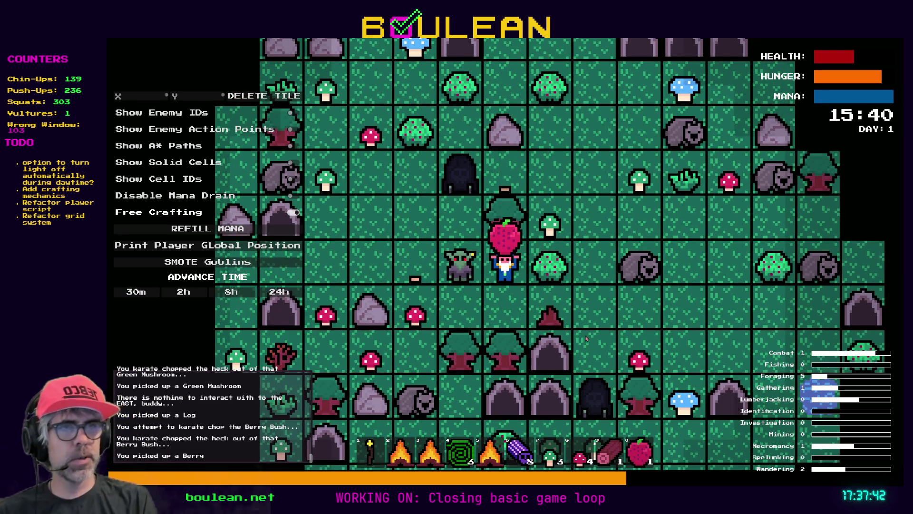
key("d")
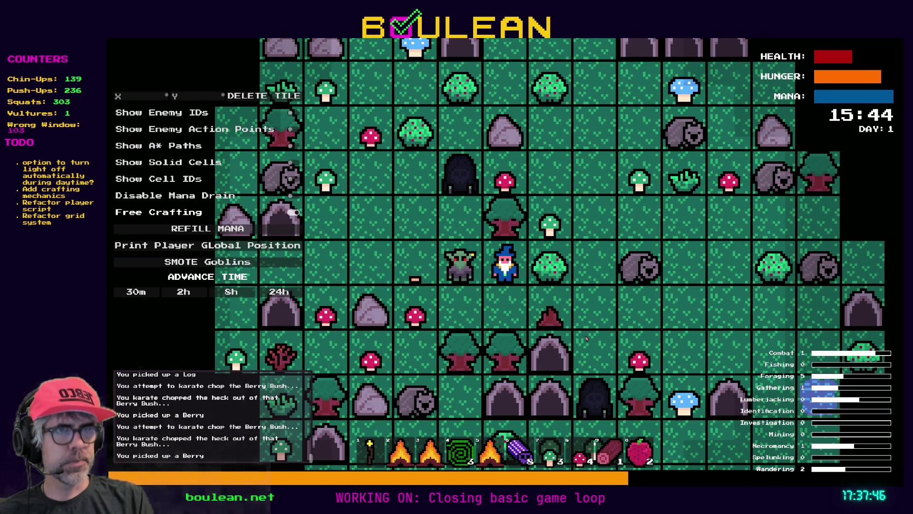
Karate-chop the goblin to the west and use the campfire from hotbar slot 2
key("a")
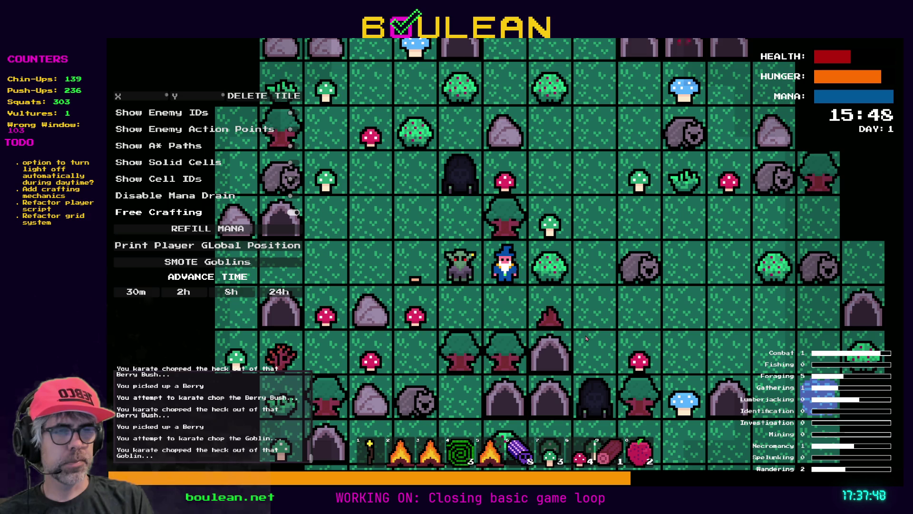
key("a")
key("a")
key("a")
key("a")
key("a")
key("a")
key("a")
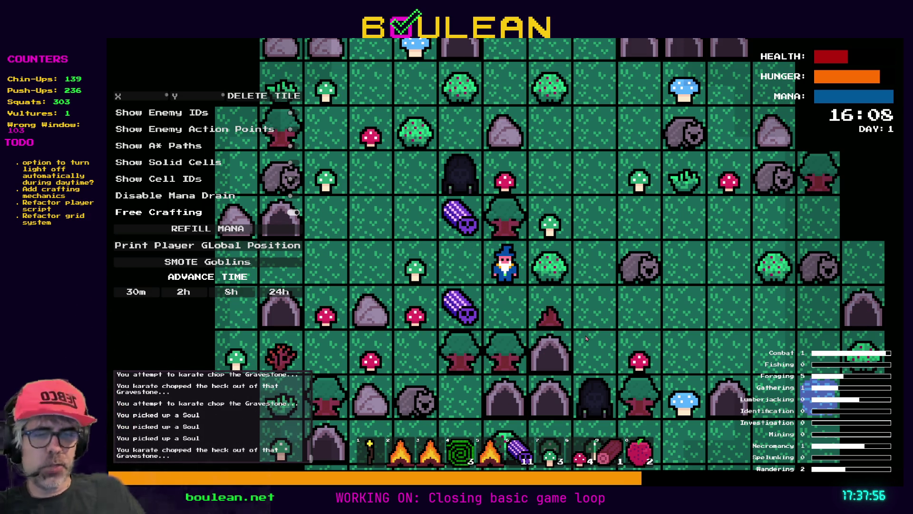
key("2")
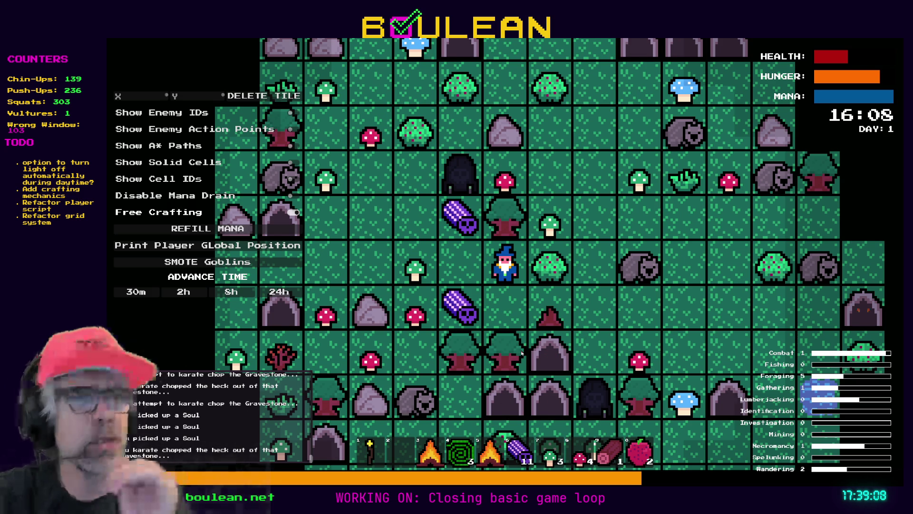
Walk the wizard over two Souls, then chop the green mushroom below
key("s")
key("a")
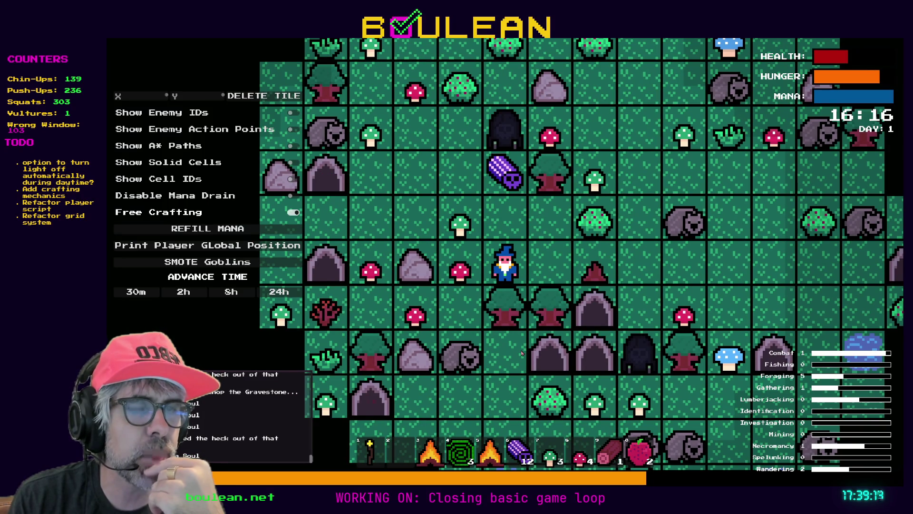
key("w")
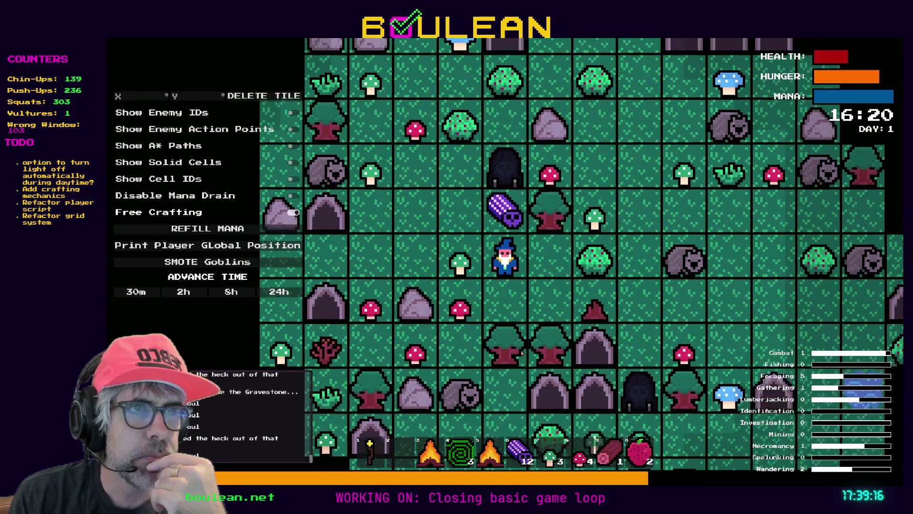
key("w")
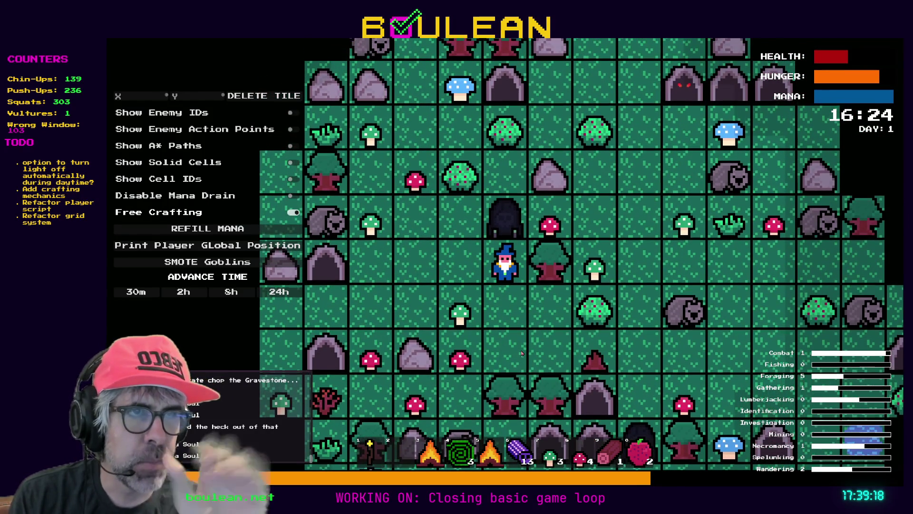
key("a")
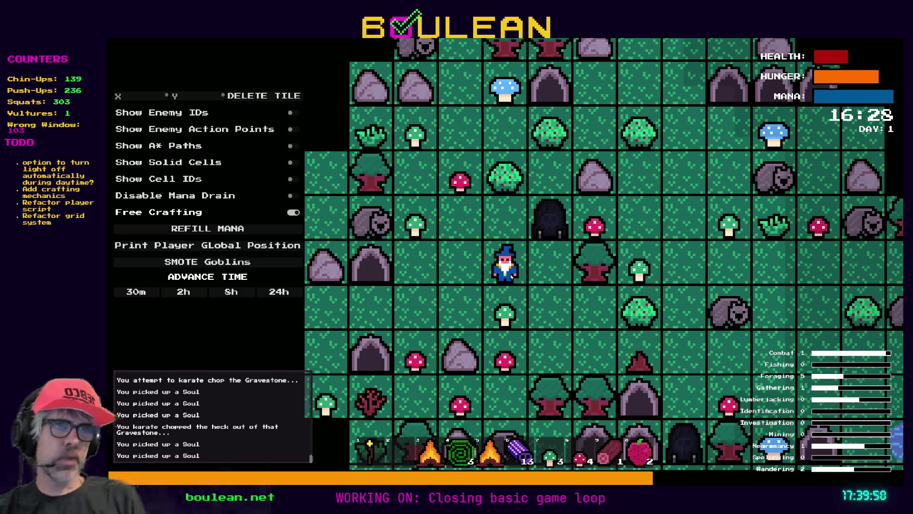
key("a")
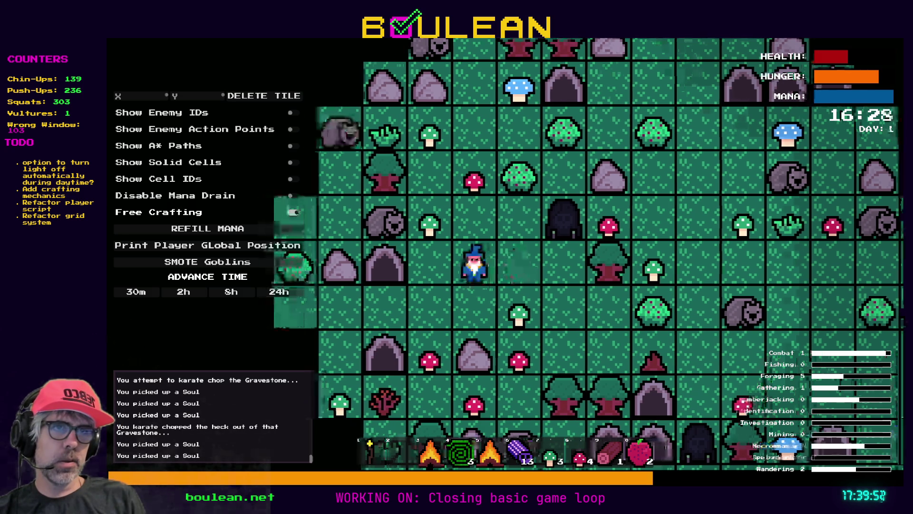
key("d")
key("s")
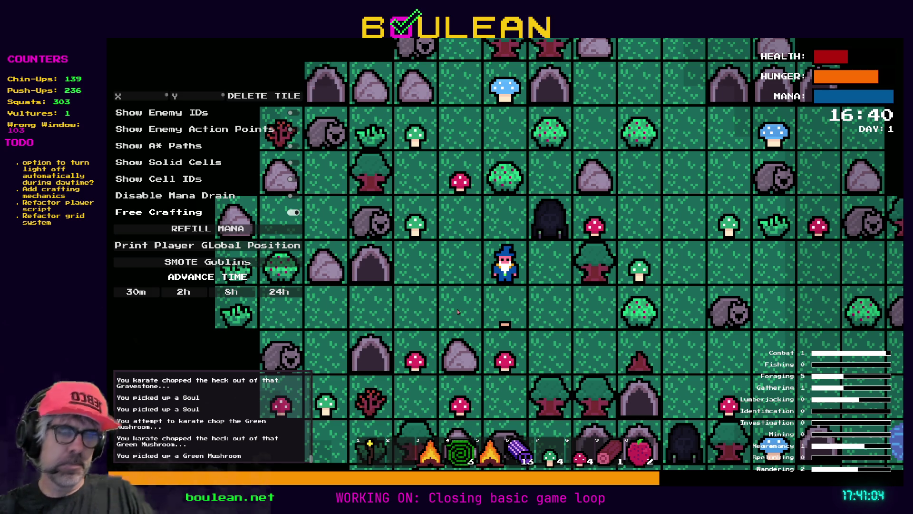
Chop the gravestone to the right, collect the Soul, and head toward the purple log
key("Up")
key("Right")
key("Right")
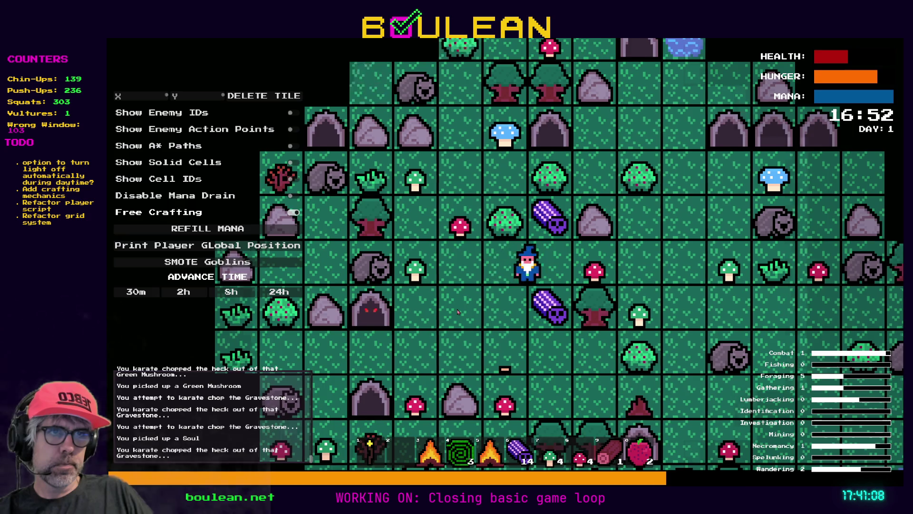
key("Right")
key("Down")
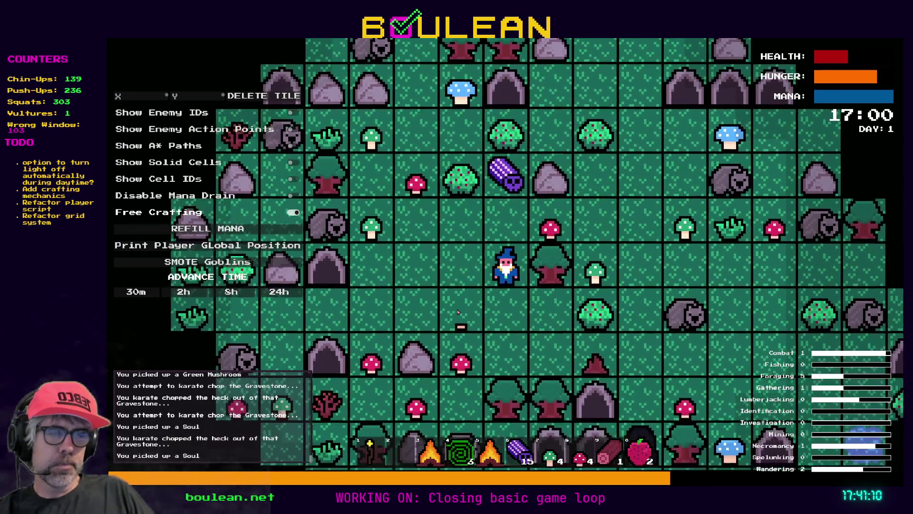
key("Up")
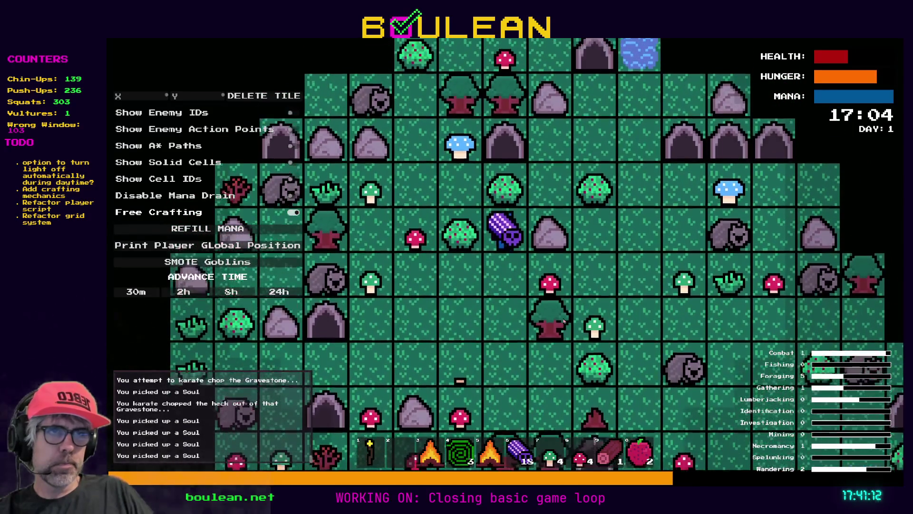
key("Up")
key("Down")
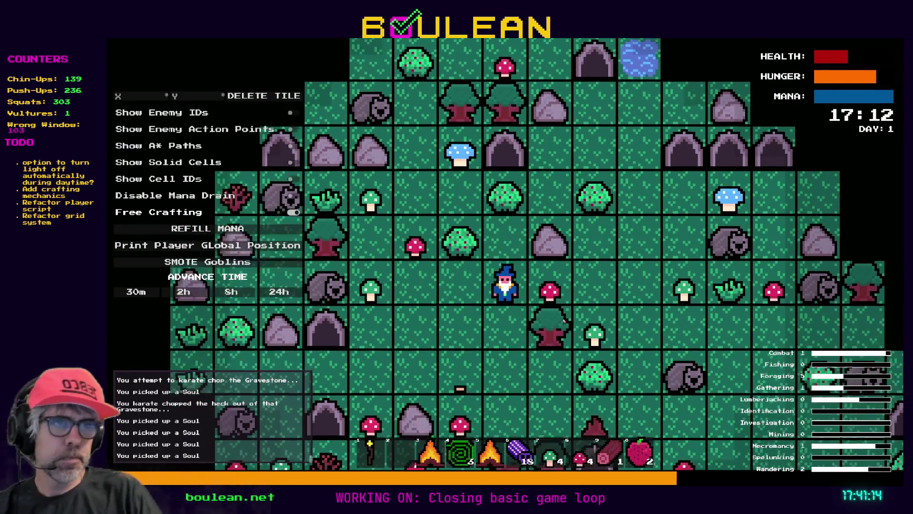
Harvest the red and green mushrooms surrounding the wizard
key("Right")
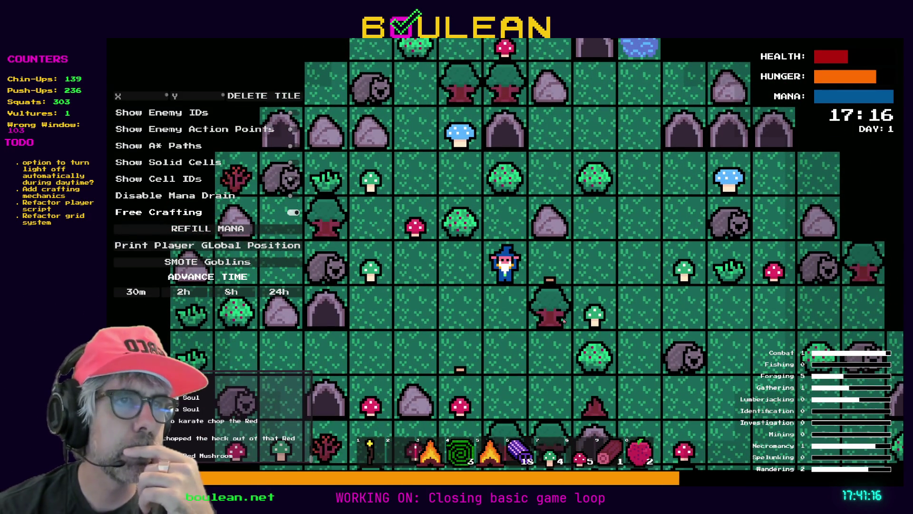
key("Left")
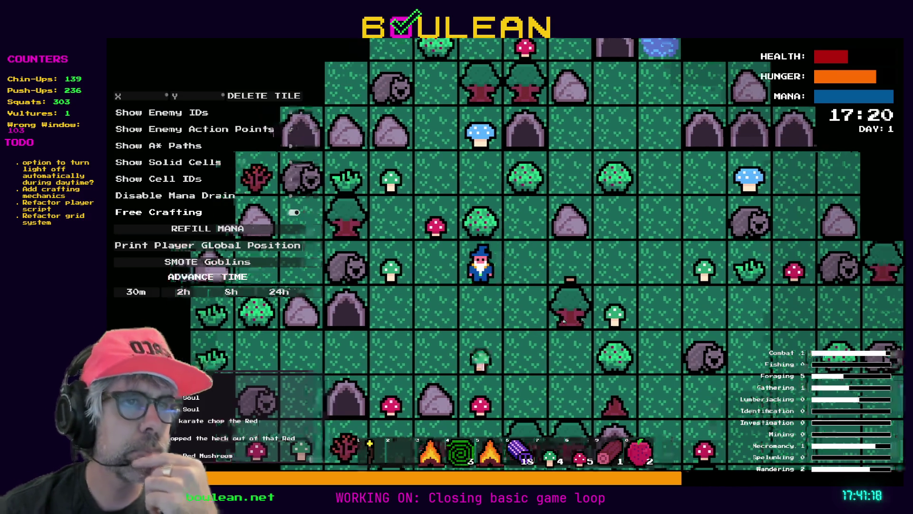
key("Left")
key("Left")
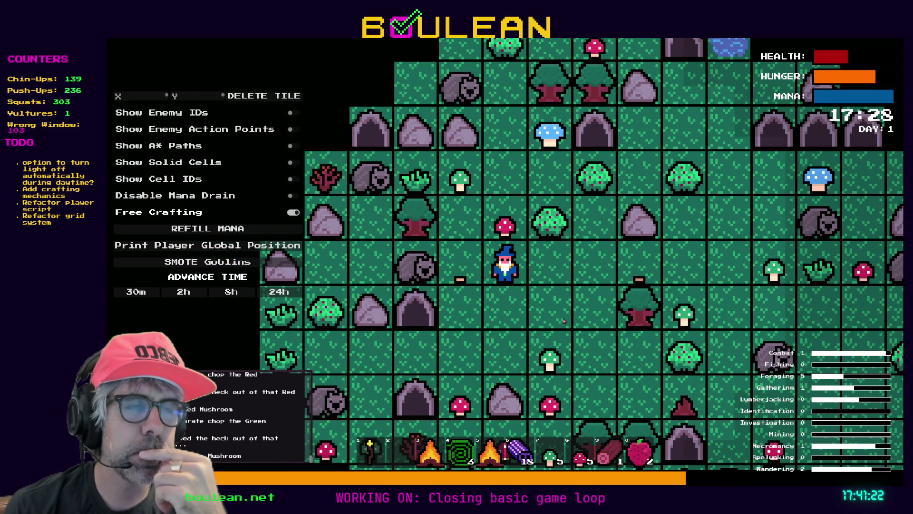
key("Up")
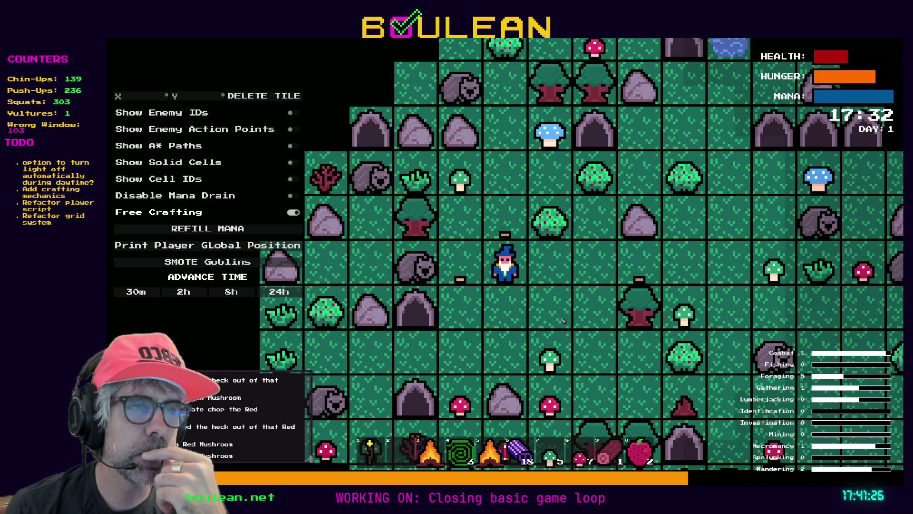
key("Down")
key("Down")
key("Right")
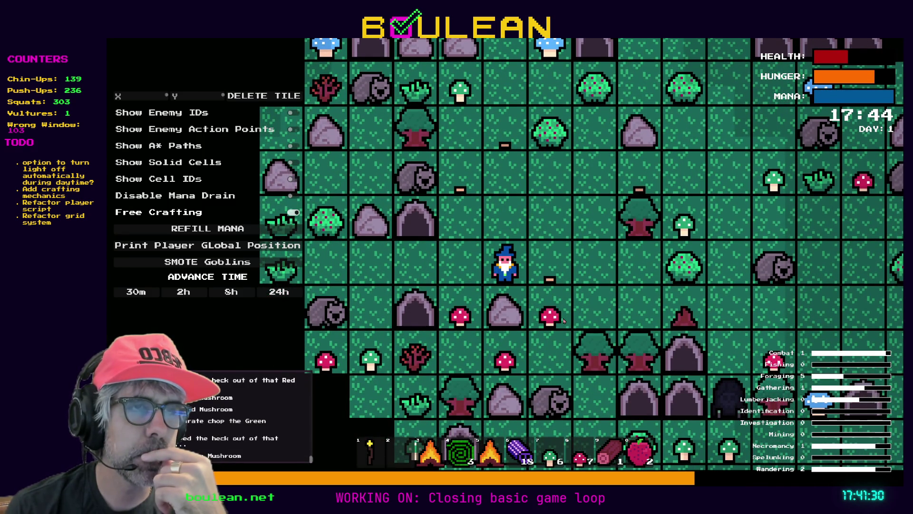
key("Left")
key("Down")
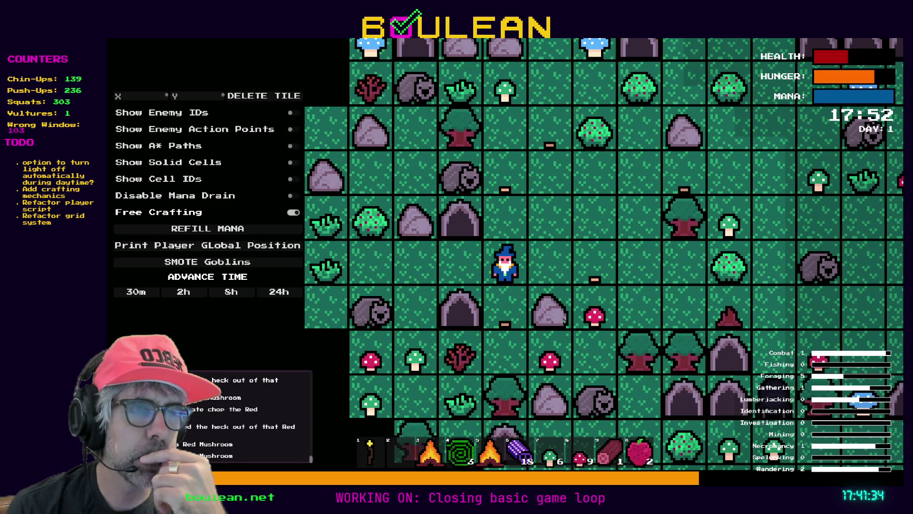
Break the rock for pebbles, then stop the running game
key("Right")
key("Down")
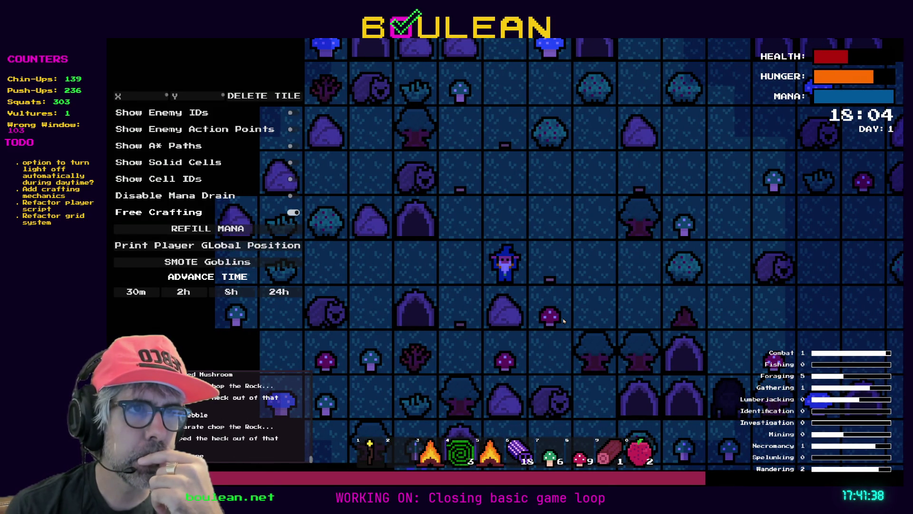
key("Down")
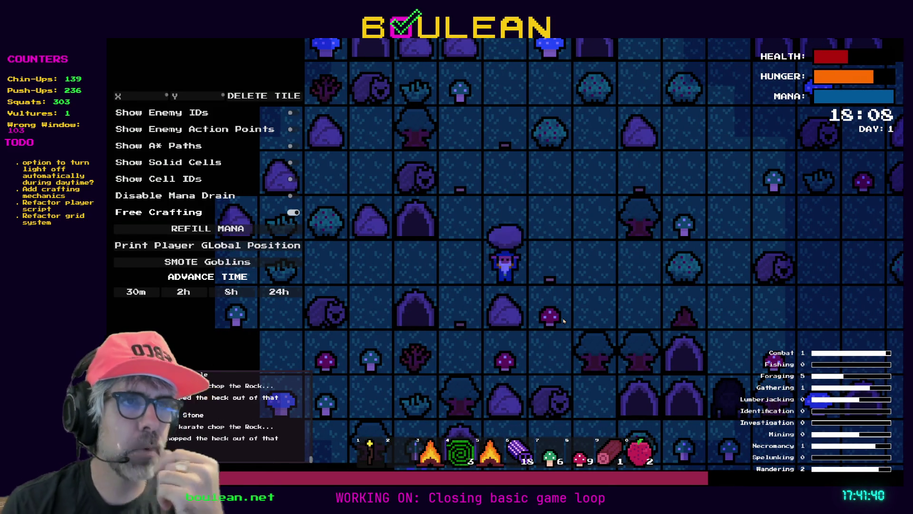
key("Up")
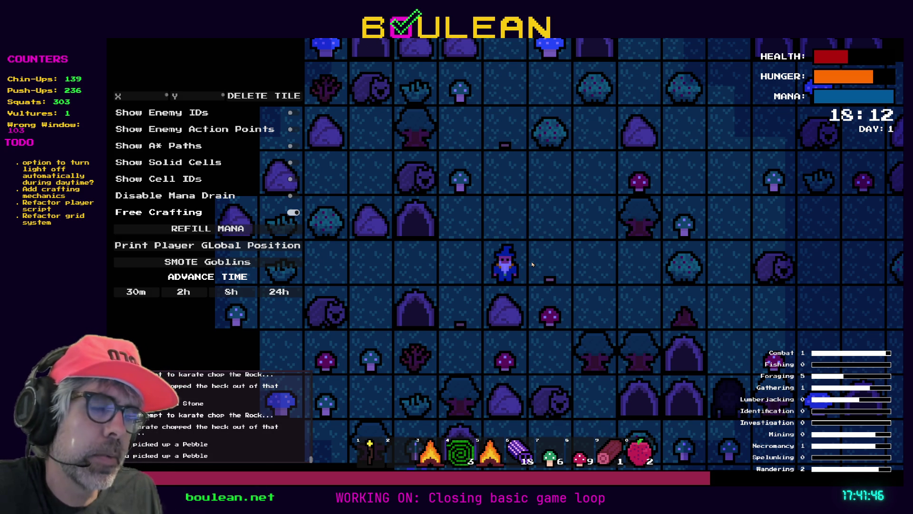
key("F8")
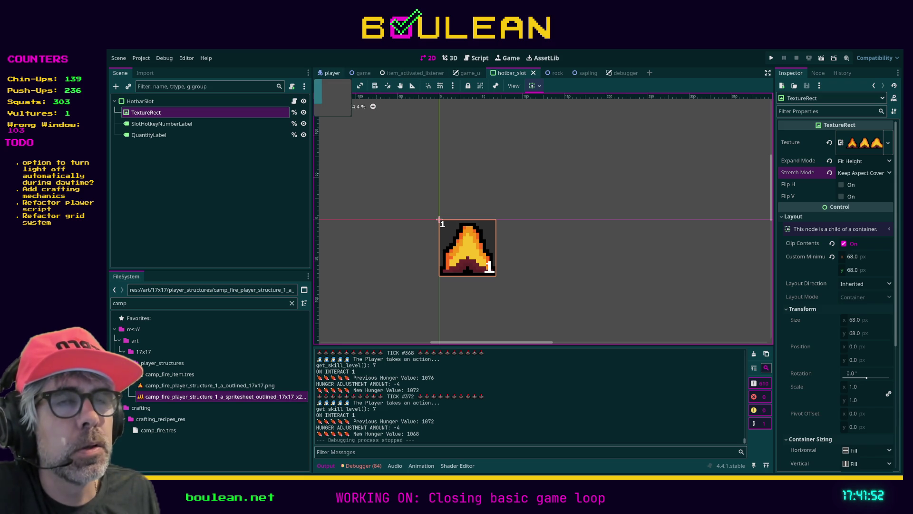
In the player scene's Script workspace, search the project for 'input' and open item_res.gd
left_click(333, 73)
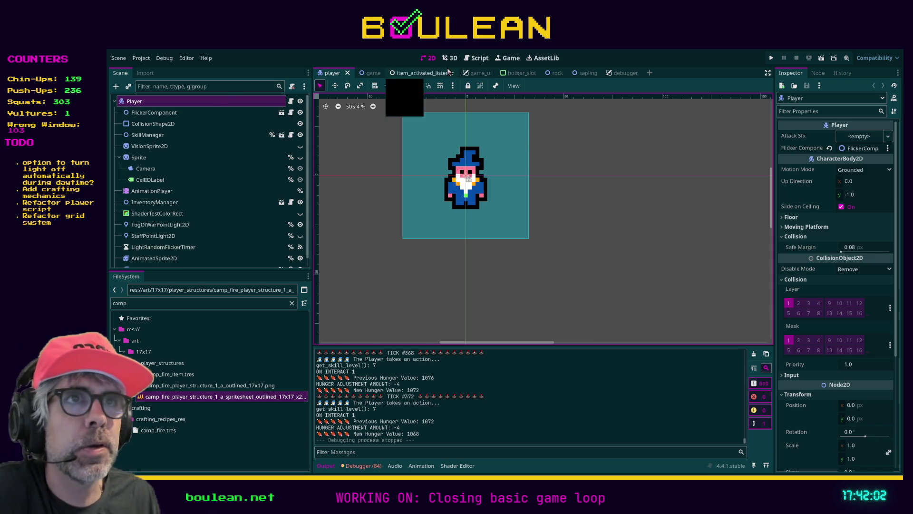
left_click(480, 57)
scroll(662, 177, "up", 10)
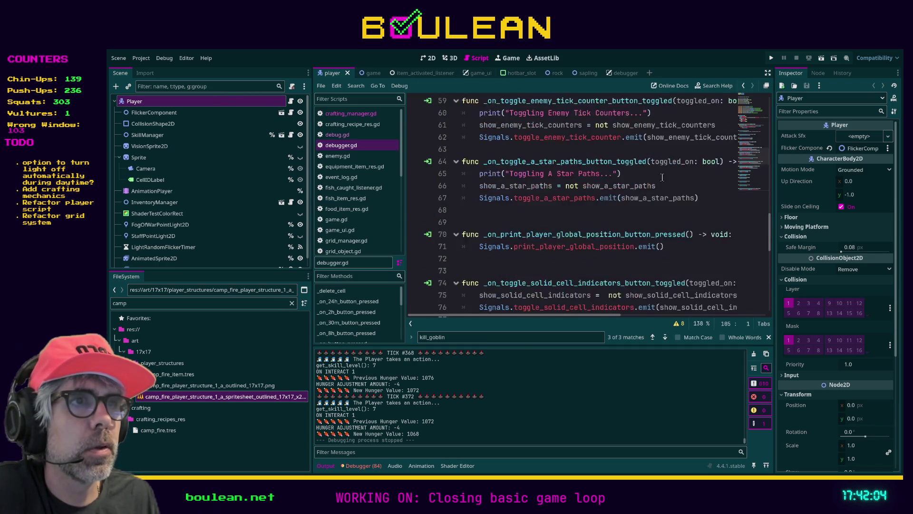
scroll(662, 177, "up", 12)
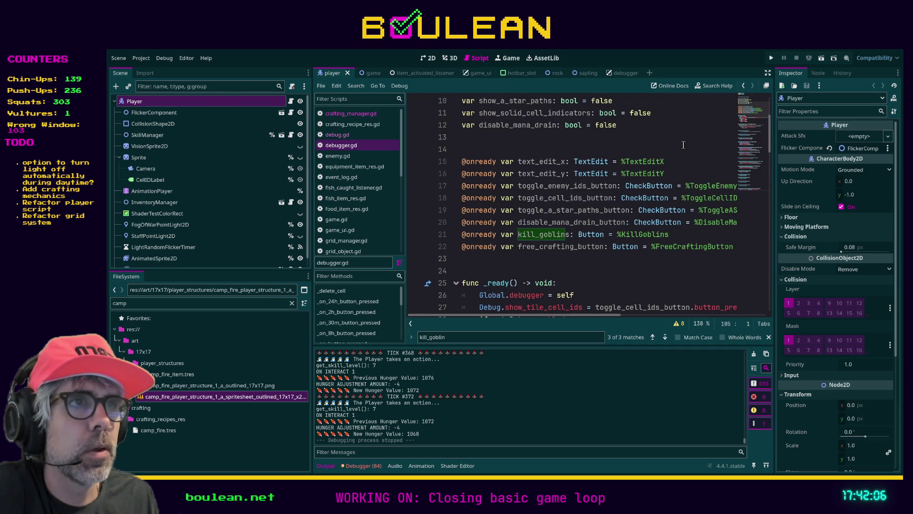
left_click(684, 140)
key("ctrl+shift+f")
key("Return")
scroll(357, 190, "down", 5)
left_click(347, 215)
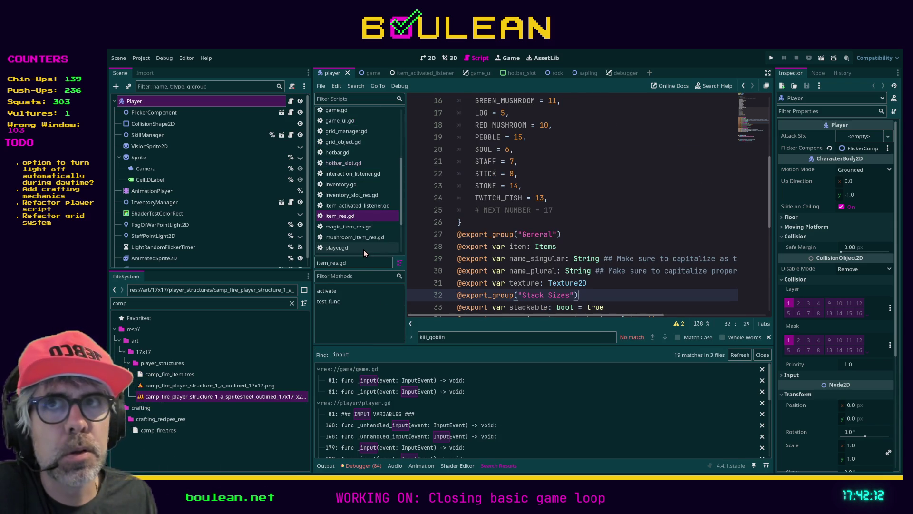
Close all open scripts and filter the FileSystem for 'player'
key("ctrl+w")
left_click(242, 302)
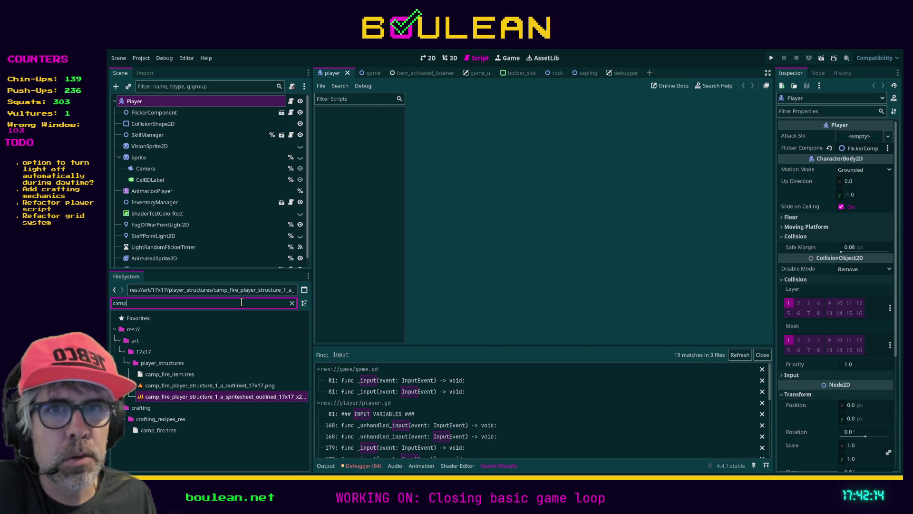
key("ctrl+a")
type("player")
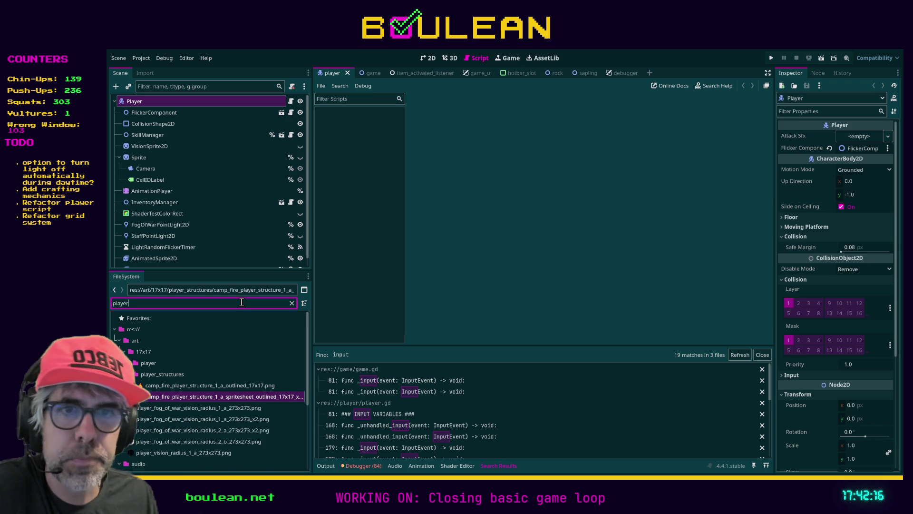
scroll(262, 379, "down", 5)
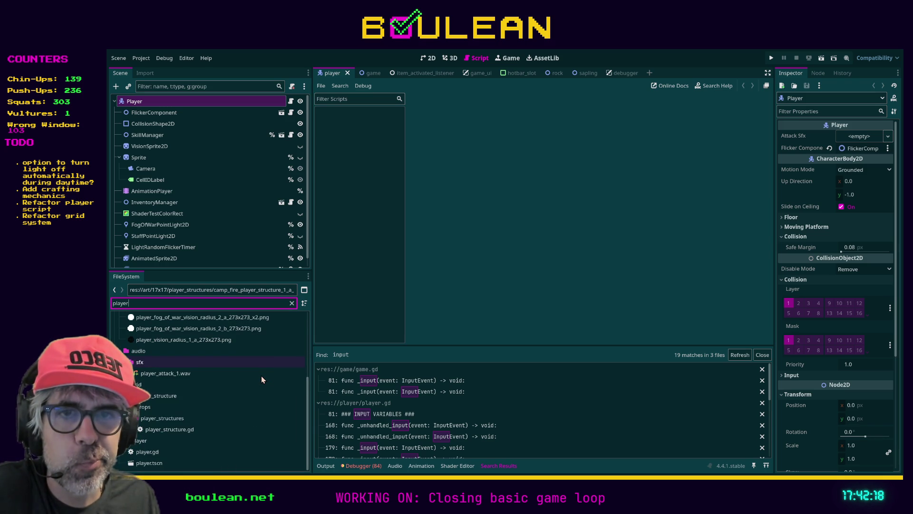
Open player.gd at its HOTBAR ACTIONS block, then filter the FileSystem for 'game'
double_click(173, 452)
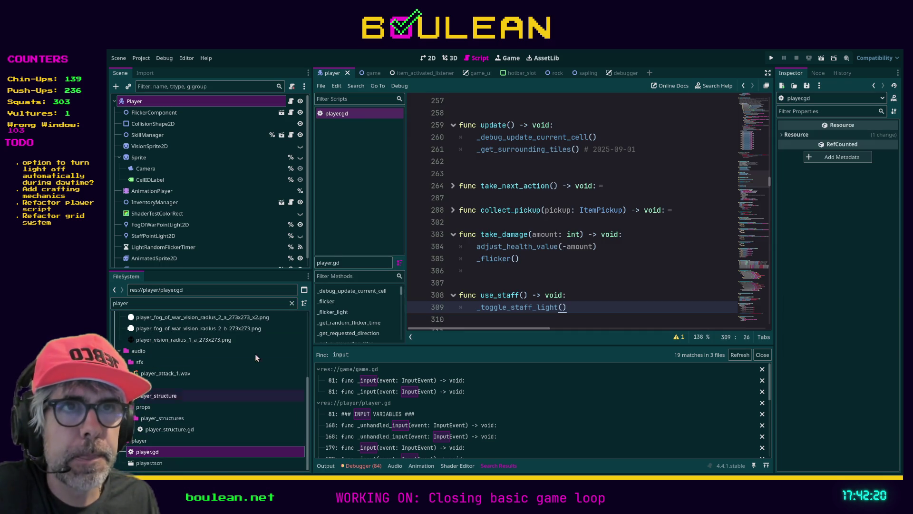
scroll(511, 255, "up", 10)
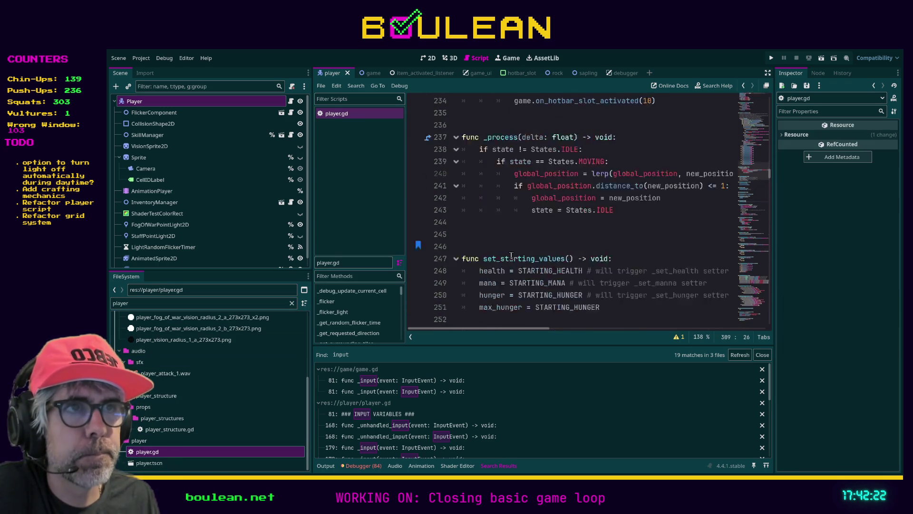
scroll(511, 255, "up", 5)
scroll(639, 257, "down", 3)
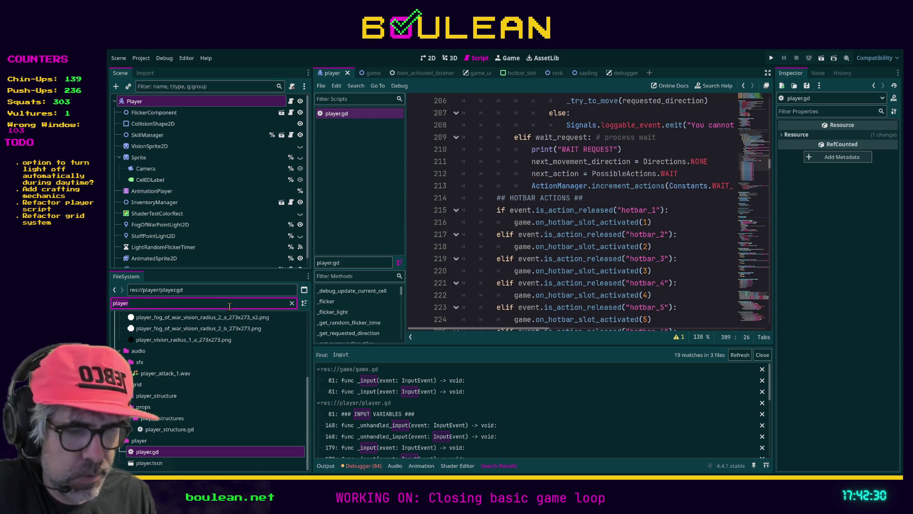
type("game")
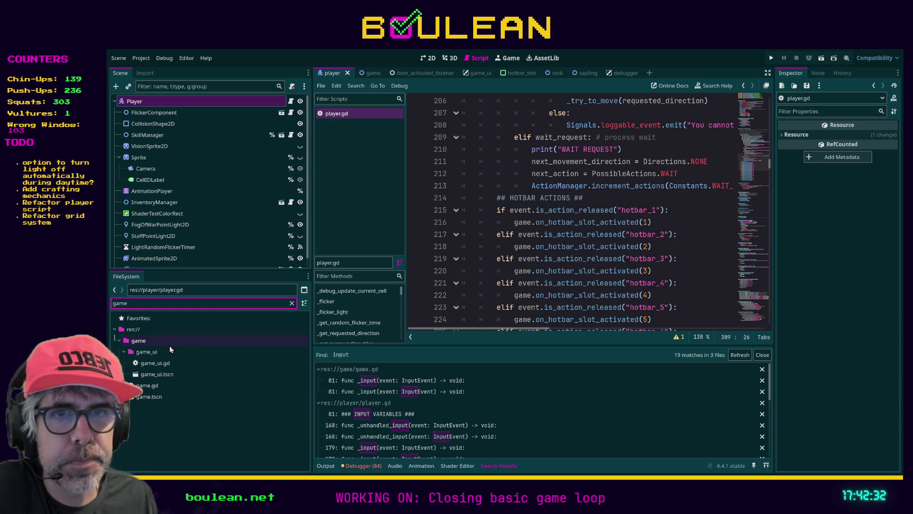
Open game.gd, search 'on_hot' to reach on_hotbar_slot_activated, and enter distraction-free mode
double_click(162, 385)
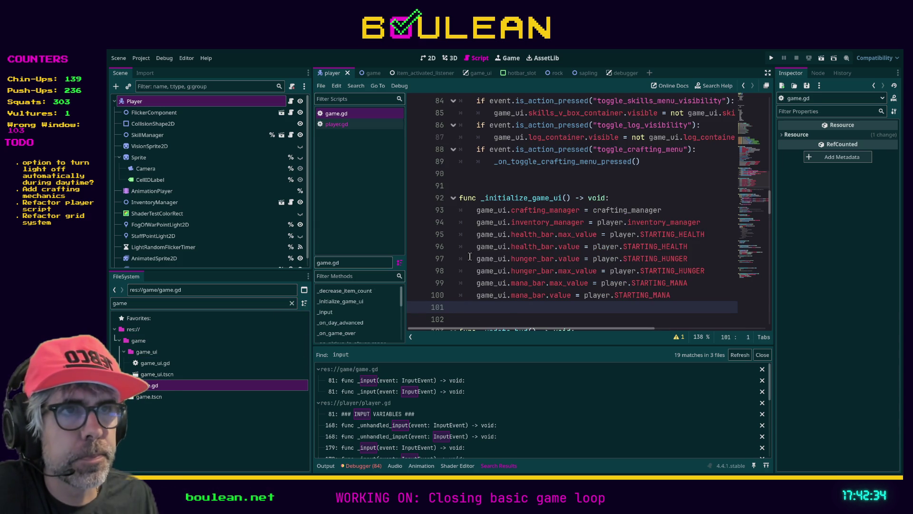
key("ctrl+f")
type("on_")
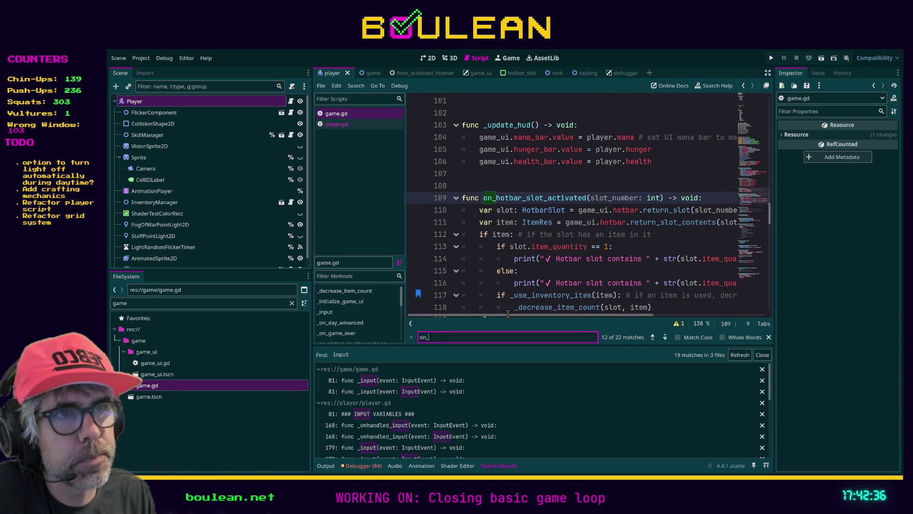
type("hot_")
key("BackSpace")
key("BackSpace")
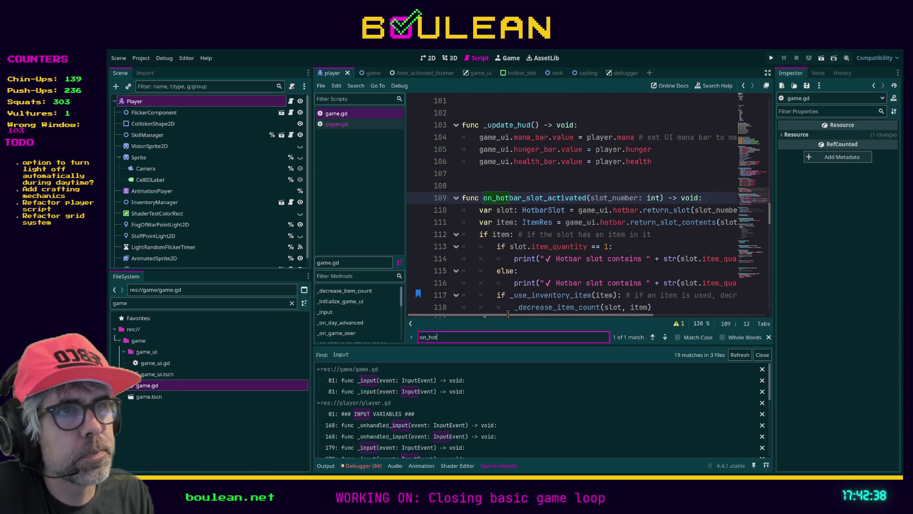
scroll(591, 261, "down", 1)
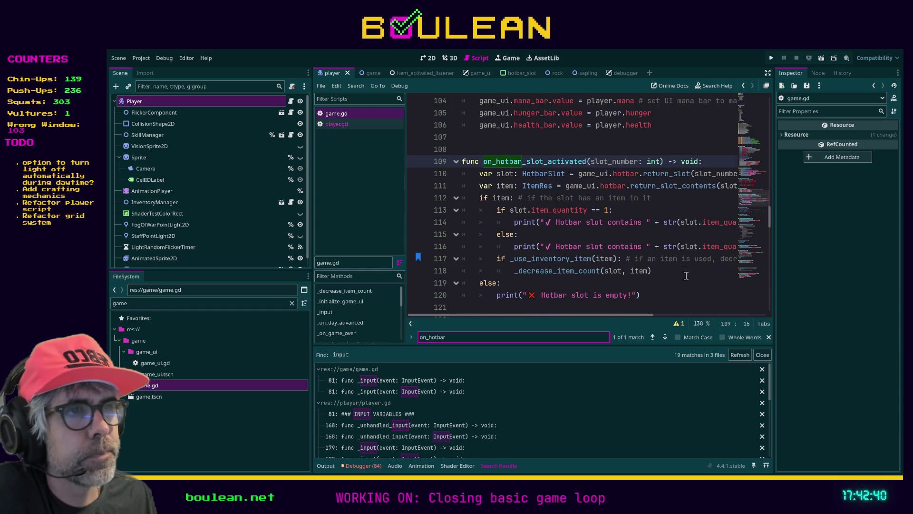
left_click(686, 284)
key("ctrl+shift+F11")
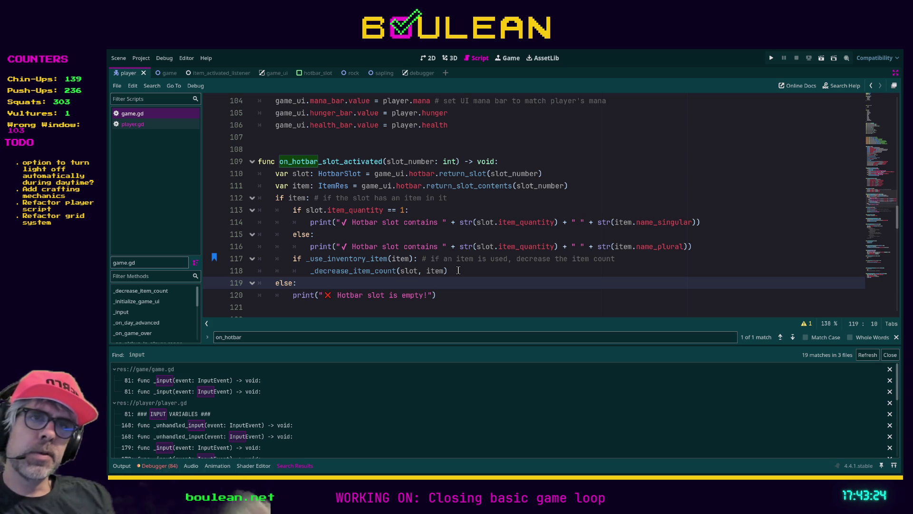
Jump to _use_inventory_item's 'return true' on line 144, then run the game with F5
left_click(329, 261, "ctrl")
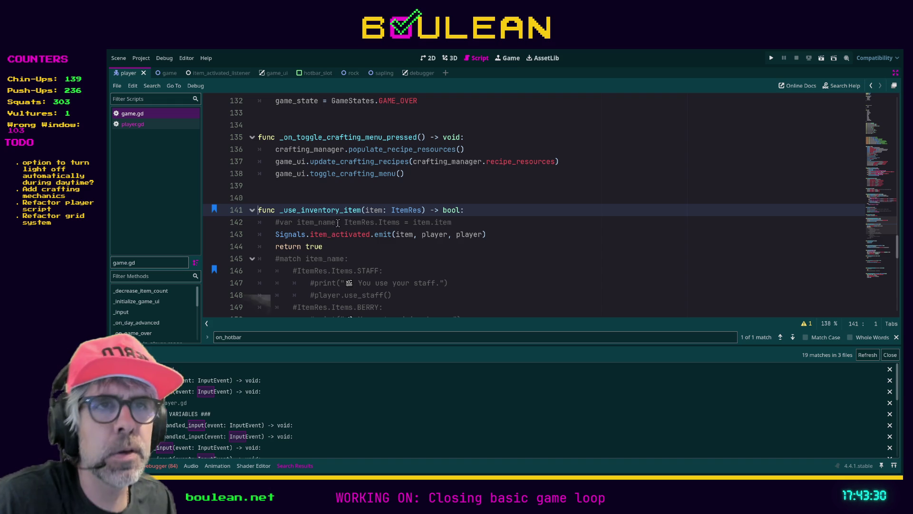
scroll(388, 208, "down", 1)
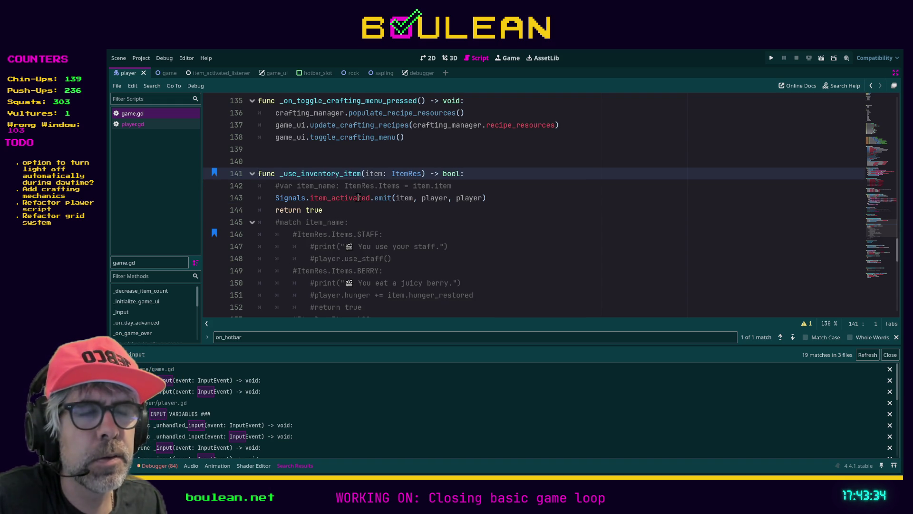
left_click(381, 207)
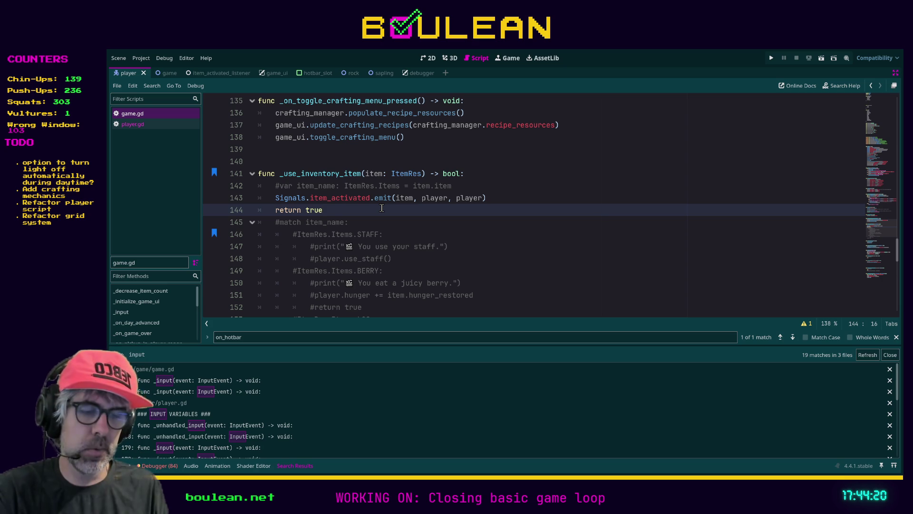
key("F5")
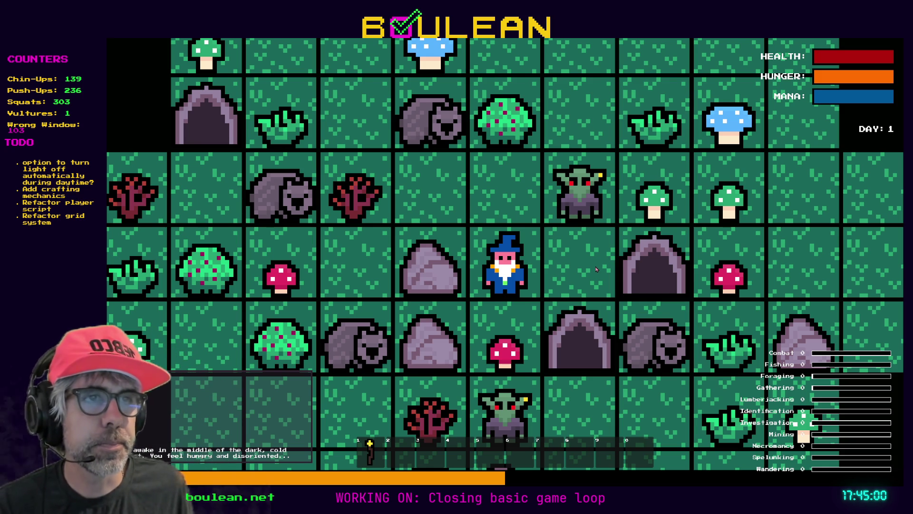
Stop the running game and select the item_activated emit call on line 143
key("Escape")
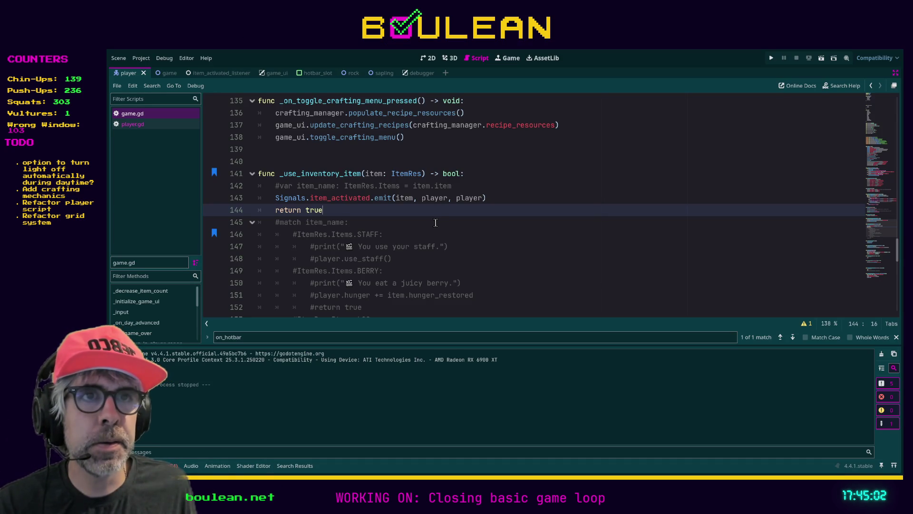
scroll(367, 208, "down", 1)
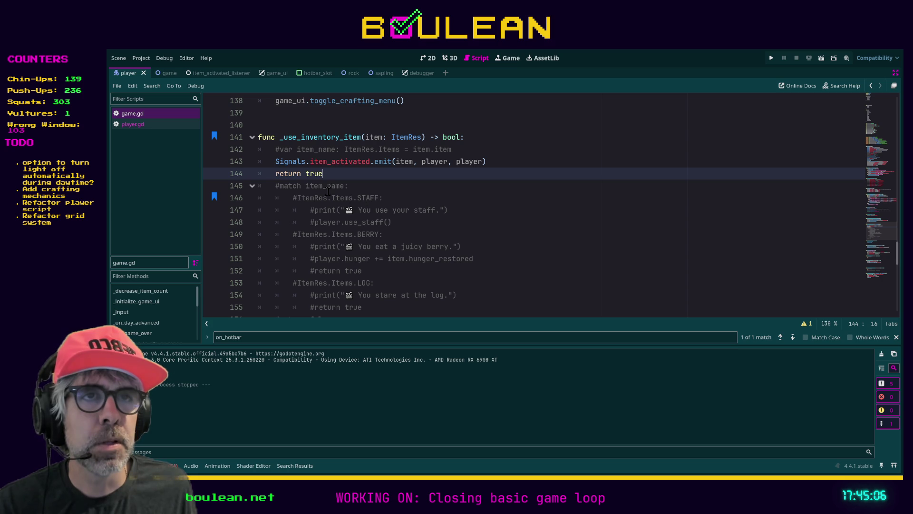
scroll(279, 174, "down", 3)
scroll(275, 195, "up", 4)
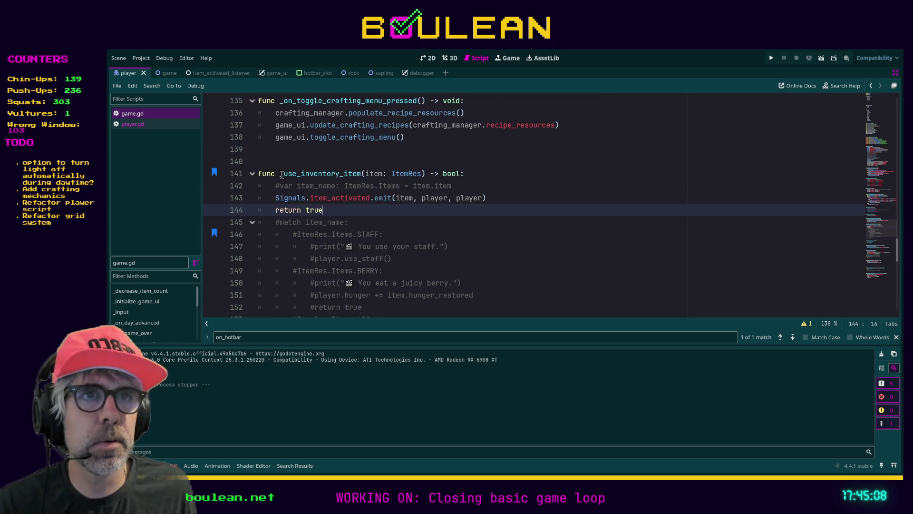
left_click(275, 209)
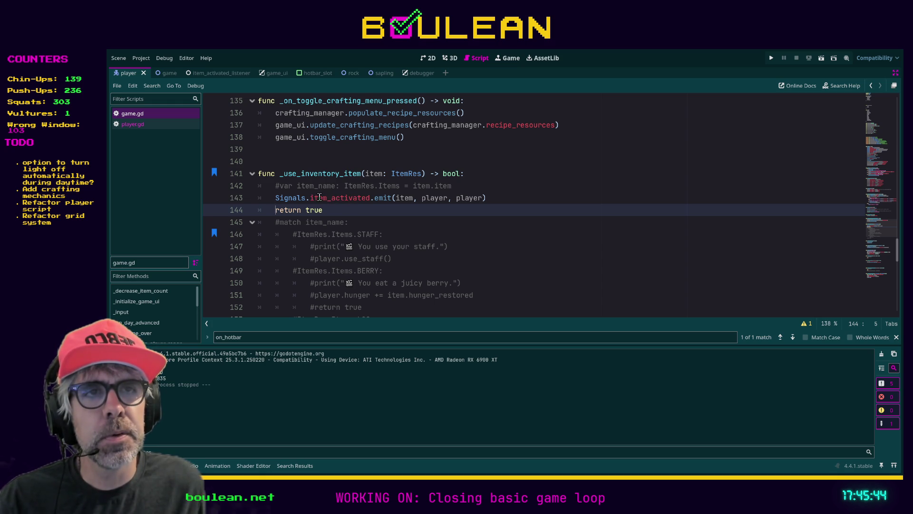
left_click_drag(490, 197, 271, 202)
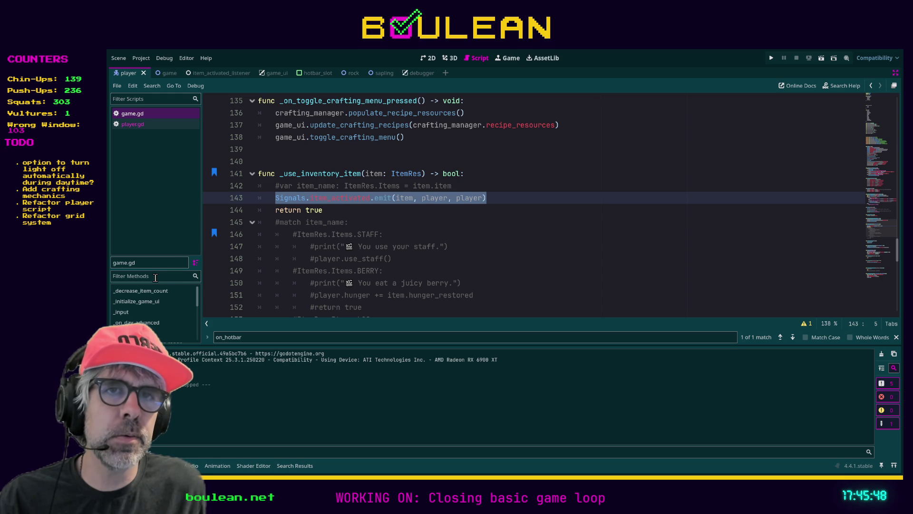
Restore the editor docks and replace the FileSystem filter with 'grid'
key("ctrl+shift+F11")
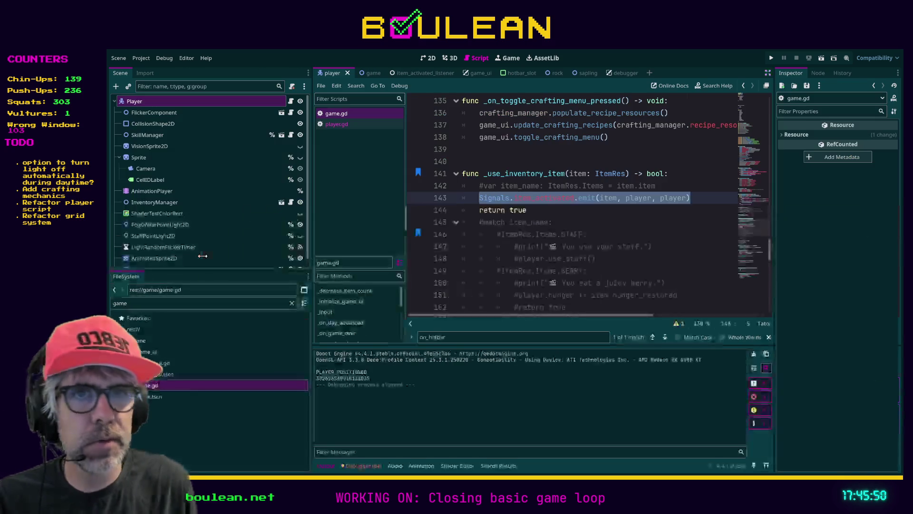
left_click(181, 303)
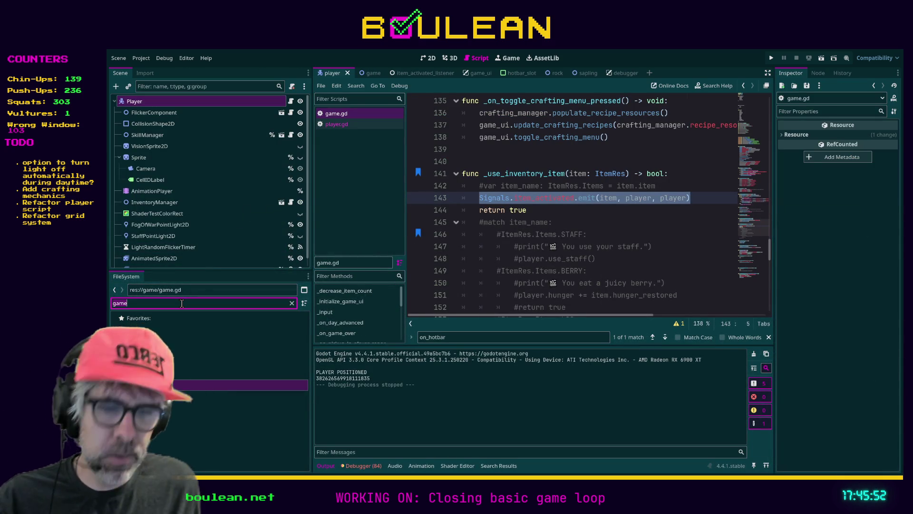
key("ctrl+a")
type("grid")
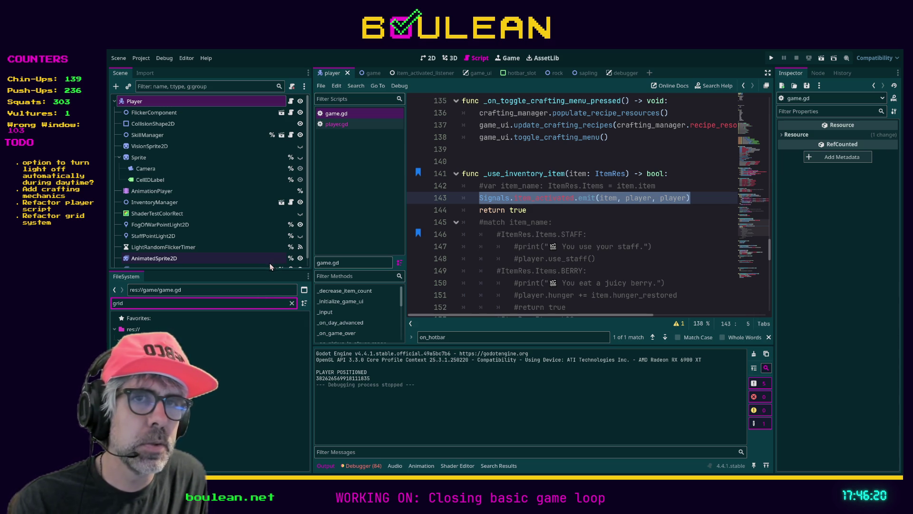
Close the game_ui, hotbar_slot, sapling, debugger and rock scene tabs
left_click(419, 73)
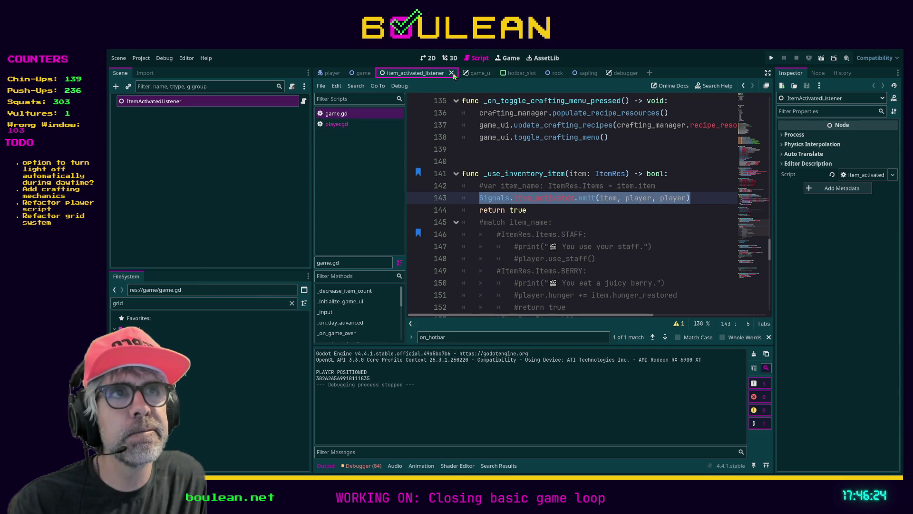
left_click(490, 74)
left_click(489, 74)
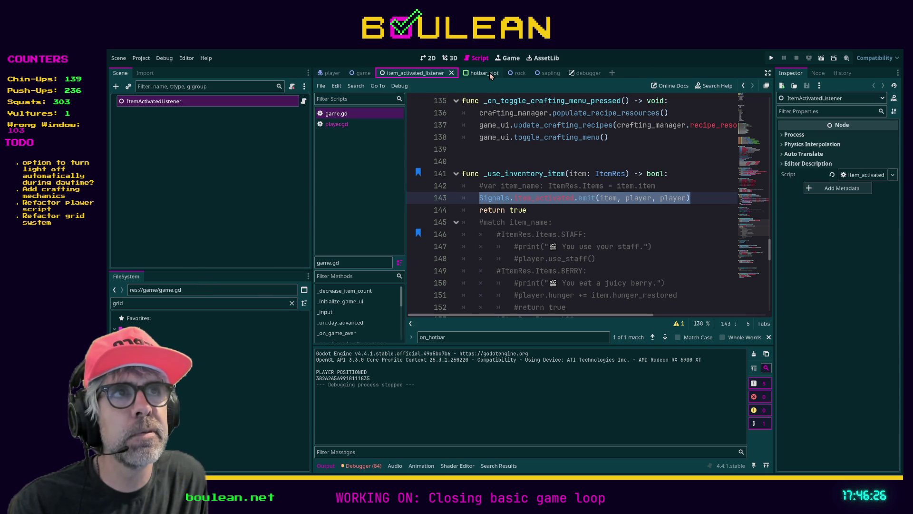
left_click(491, 76)
middle_click(495, 74)
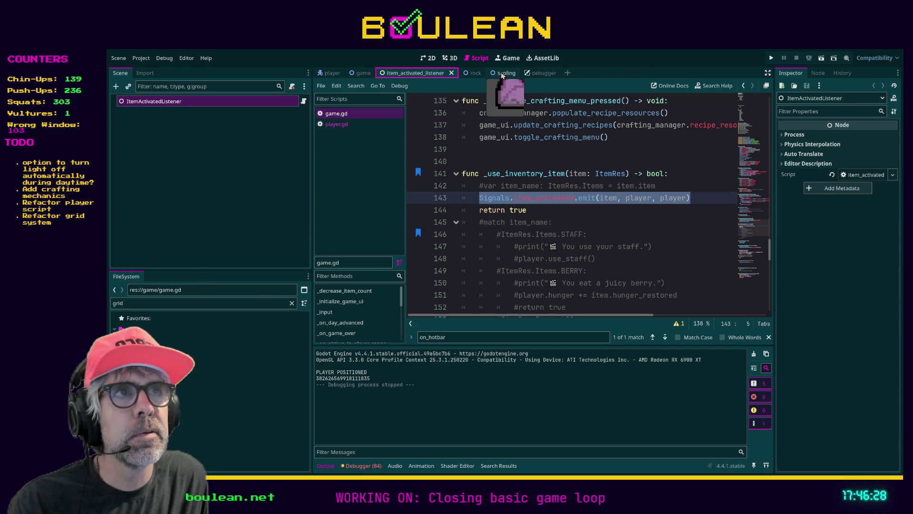
left_click(496, 73)
left_click(513, 74)
left_click(514, 75)
middle_click(519, 73)
left_click(478, 73)
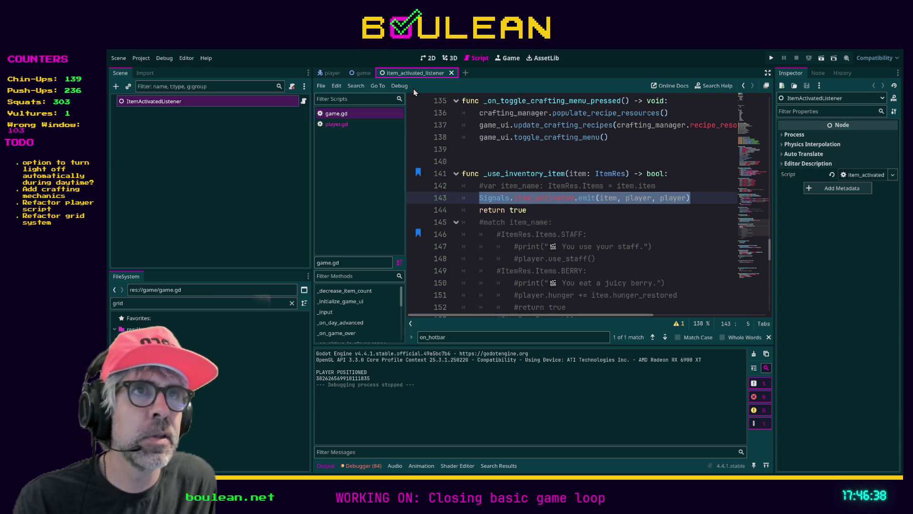
In the game scene, select ItemActivatedListener and open its attached script and scene
left_click(361, 72)
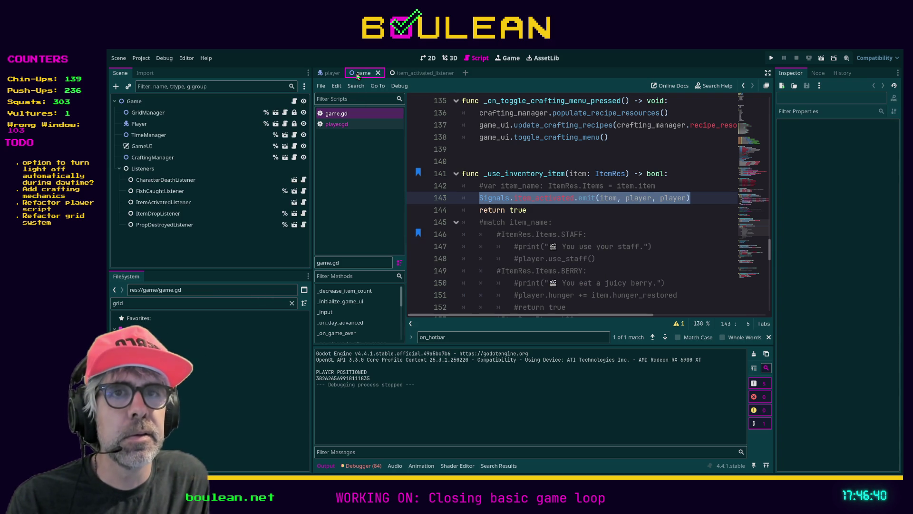
left_click(159, 202)
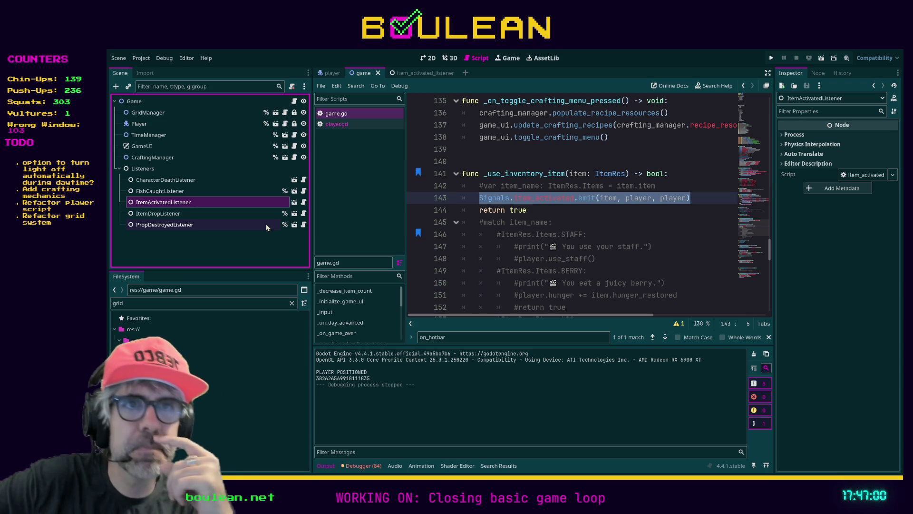
left_click(303, 202)
left_click(295, 203)
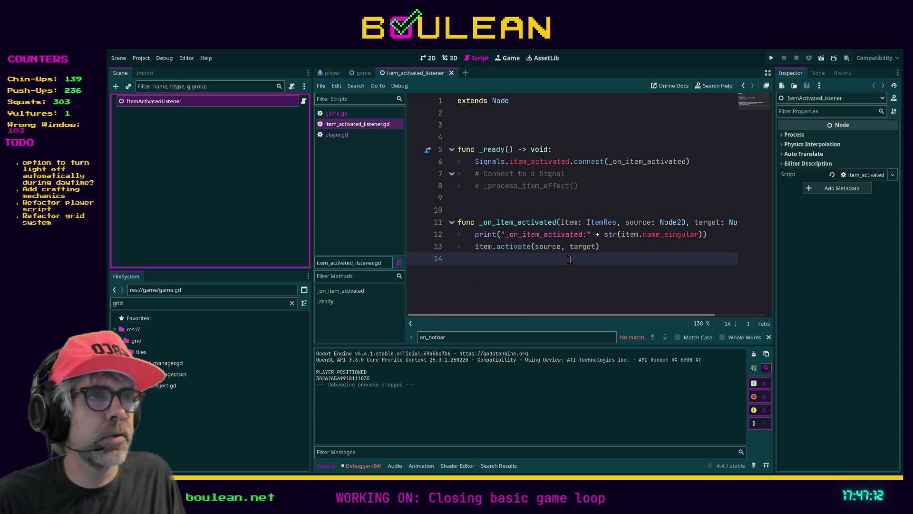
Place the caret on line 13 of the listener script, then switch back to game.gd
left_click(610, 245)
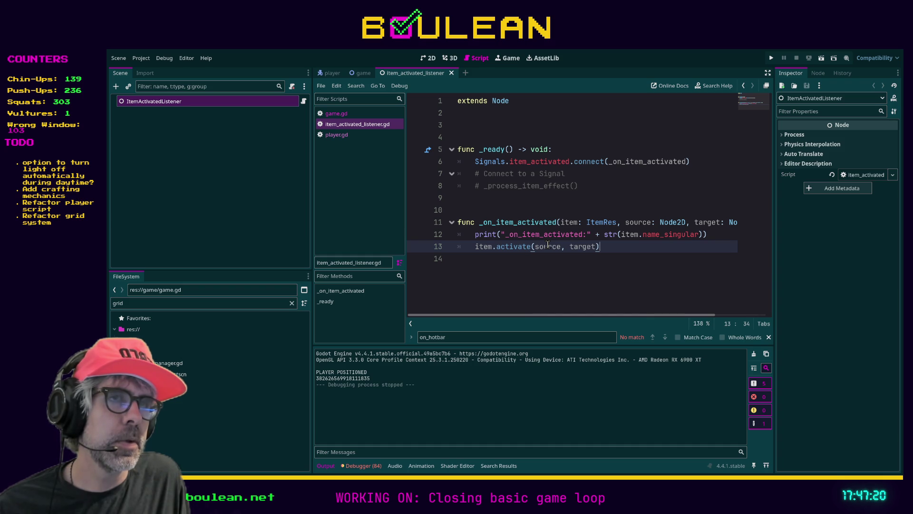
left_click(335, 115)
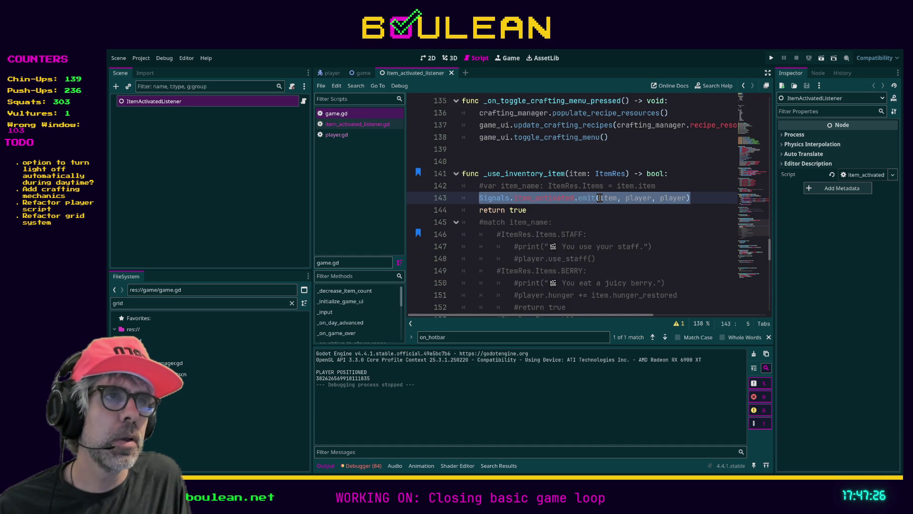
Jump to the item_activated declaration in signals.gd, then return to item_activated_listener.gd
left_click(553, 199, "ctrl")
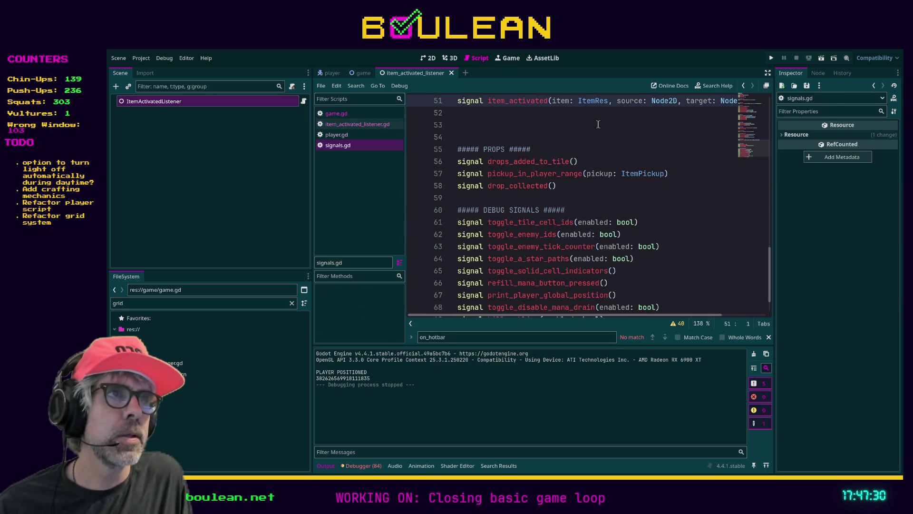
scroll(599, 129, "up", 3)
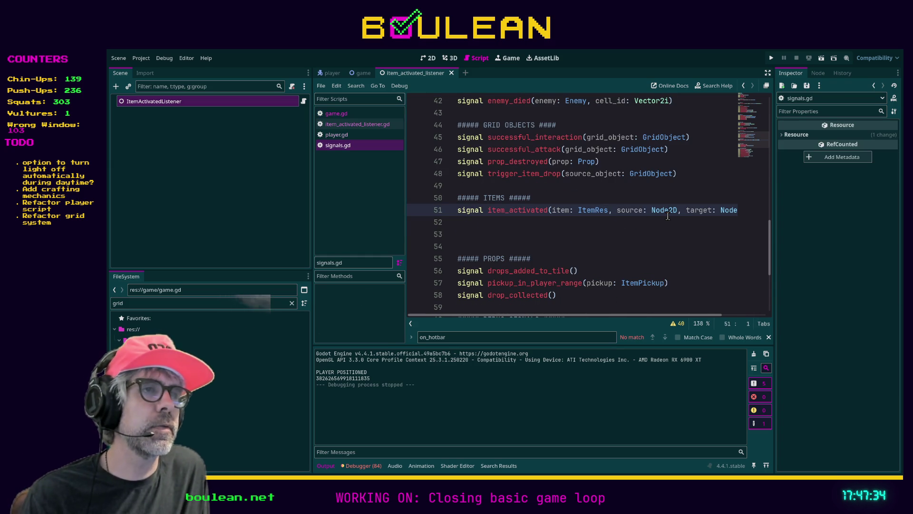
left_click_drag(649, 315, 673, 316)
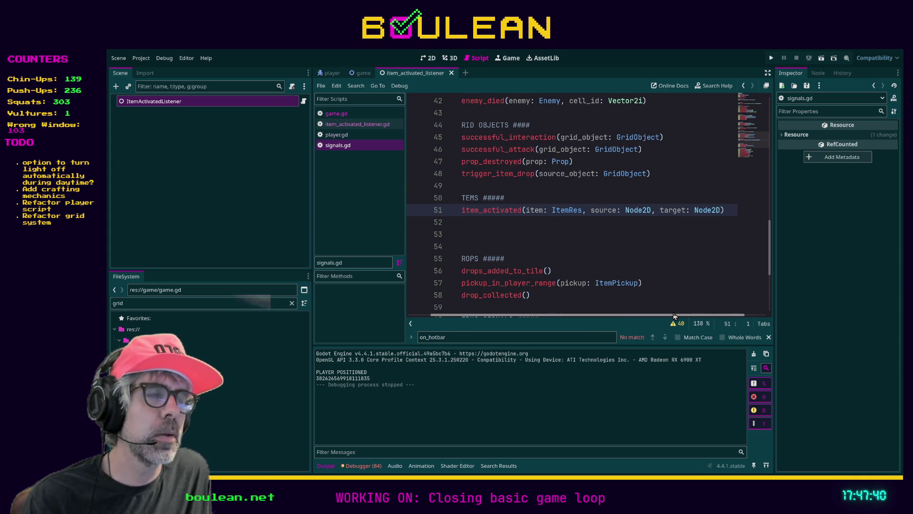
left_click_drag(673, 314, 647, 307)
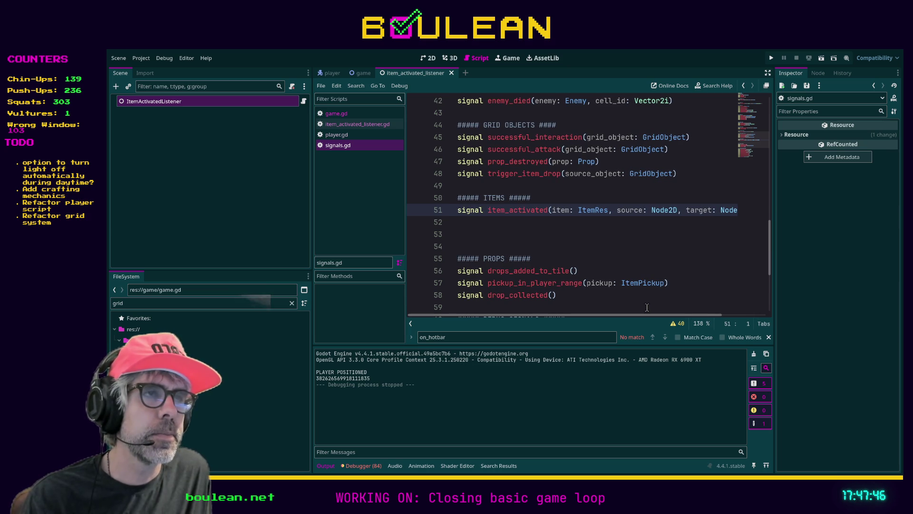
left_click(352, 127)
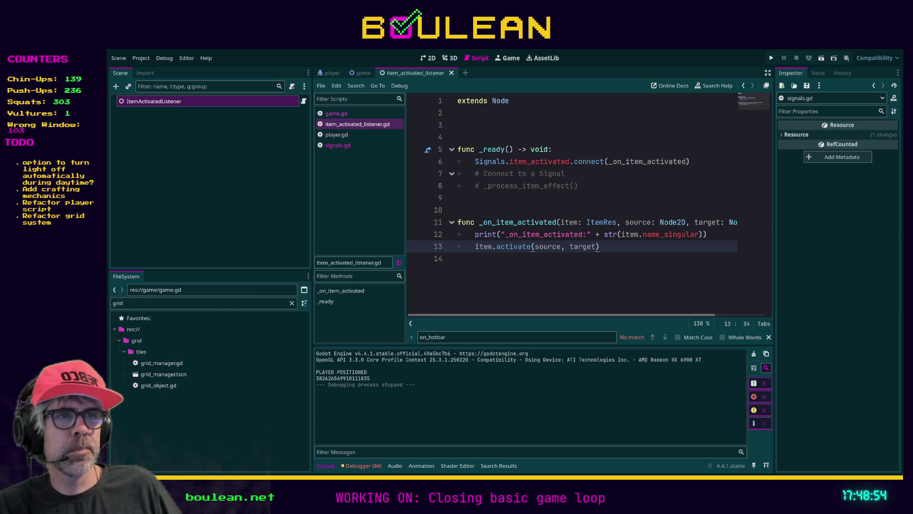
Place the caret on empty line 14 and filter the project files for 'item_res'
left_click(524, 271)
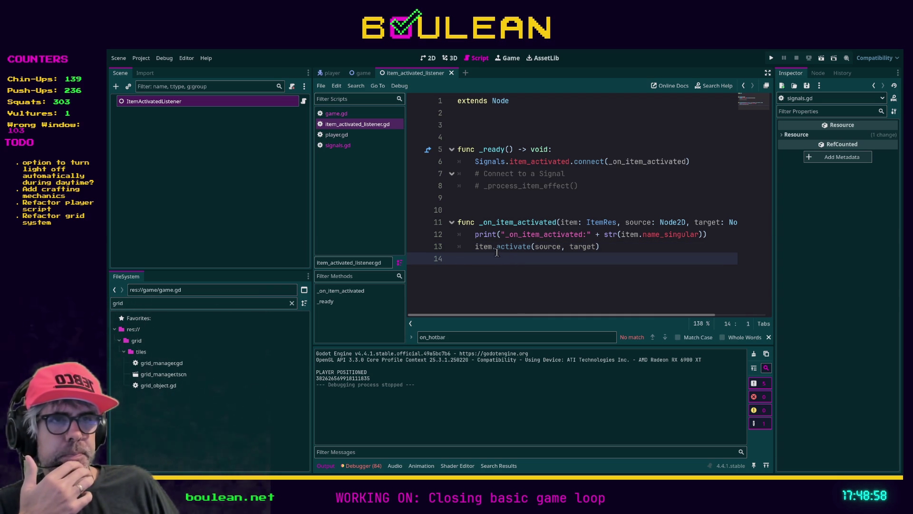
left_click(266, 301)
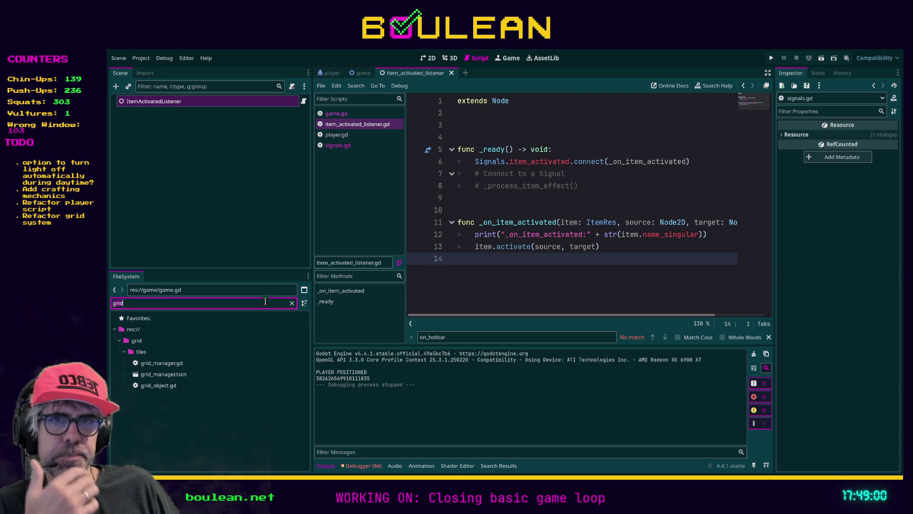
type("item_res")
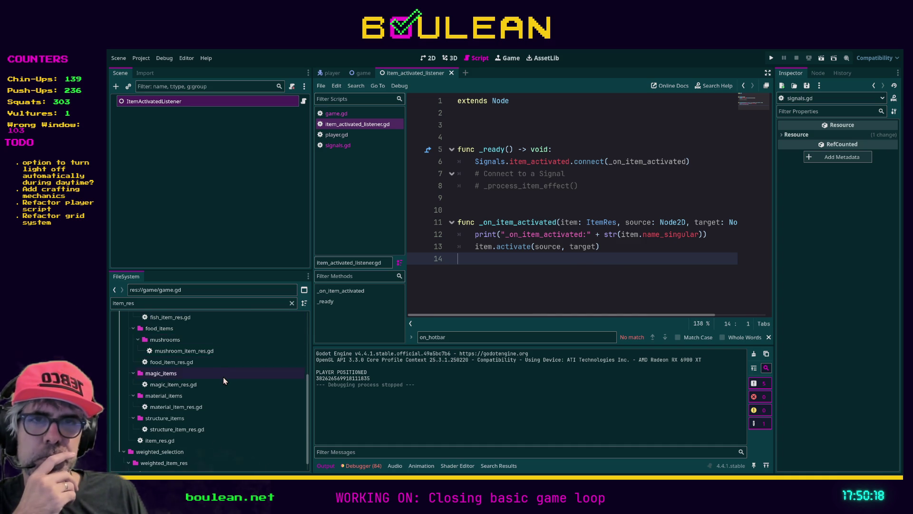
Browse the item_res filter results and select item_res.gd
scroll(224, 377, "up", 2)
scroll(209, 345, "up", 2)
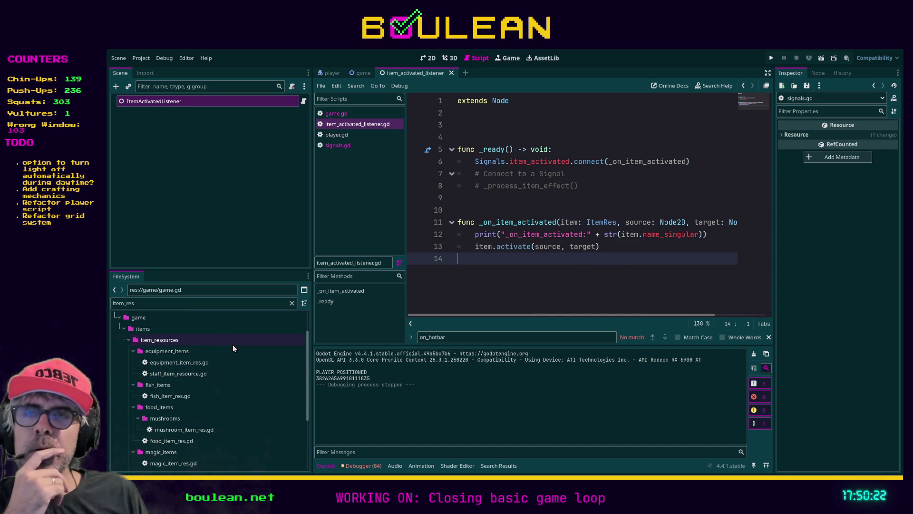
scroll(242, 350, "down", 2)
scroll(241, 349, "down", 2)
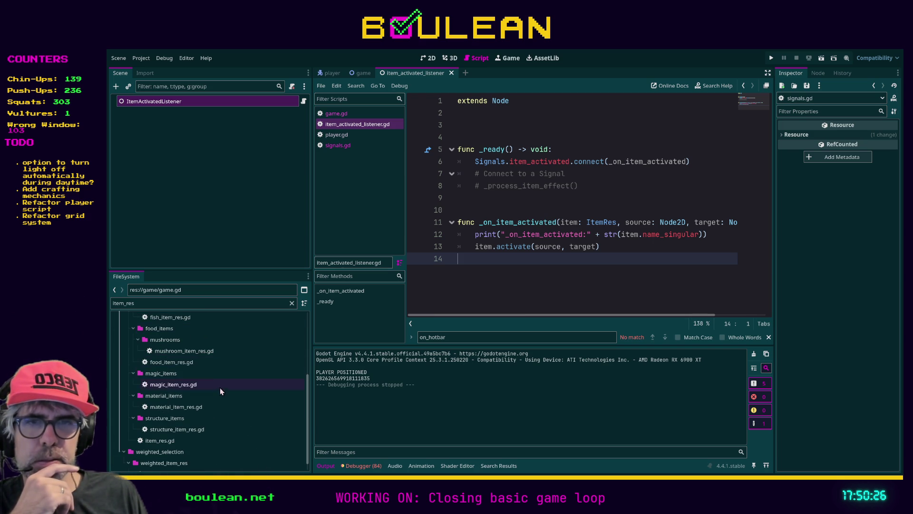
scroll(201, 410, "up", 2)
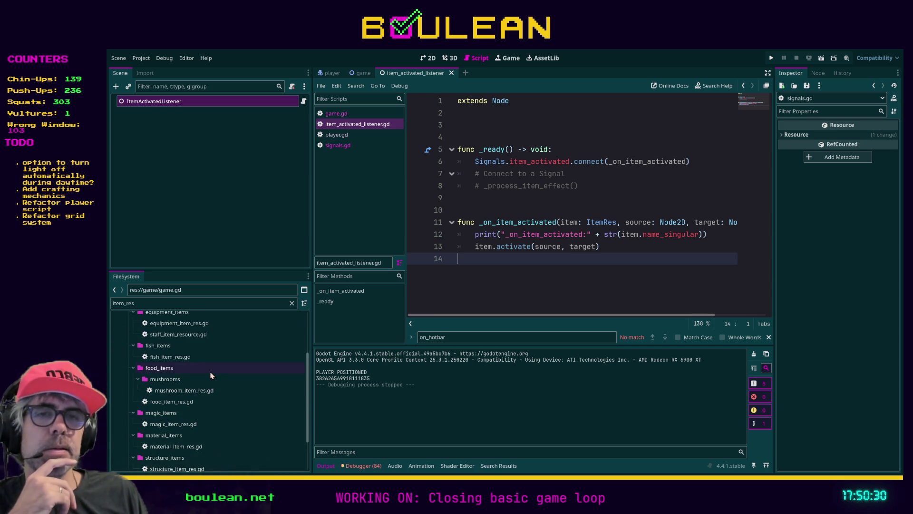
scroll(209, 374, "up", 1)
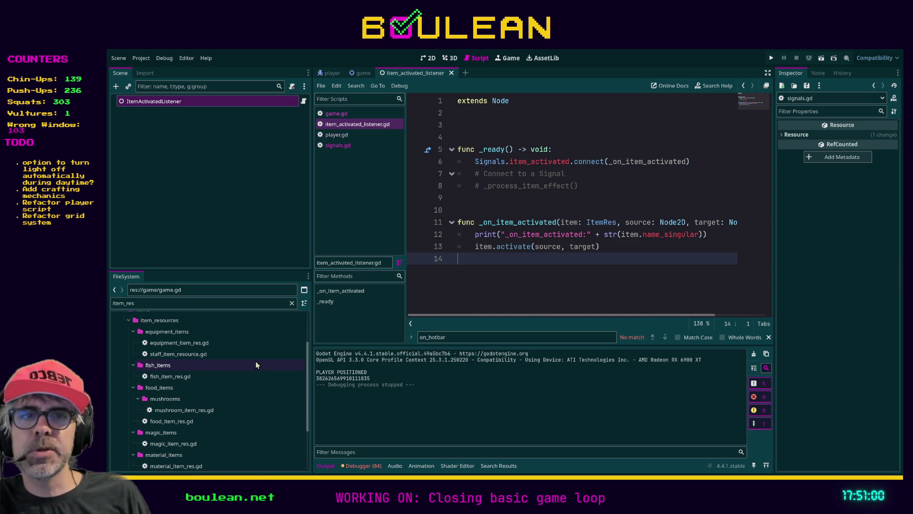
scroll(225, 375, "down", 1)
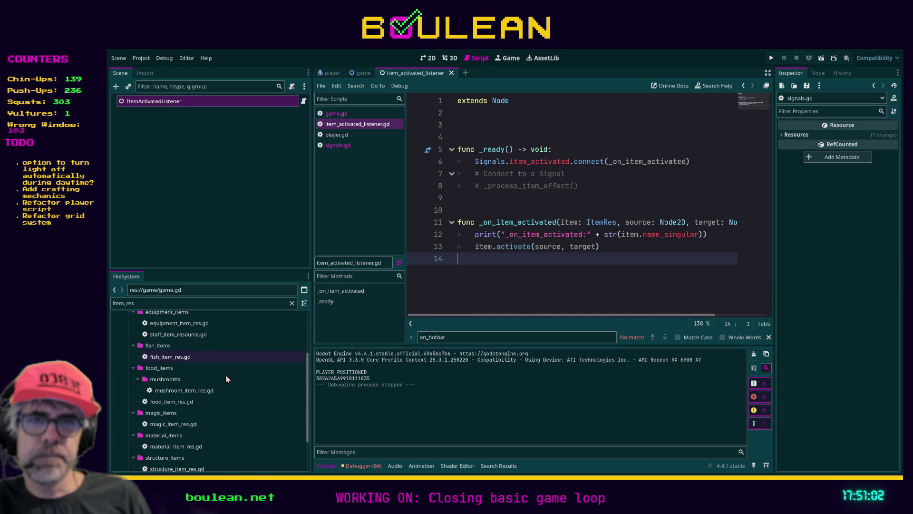
scroll(225, 376, "down", 1)
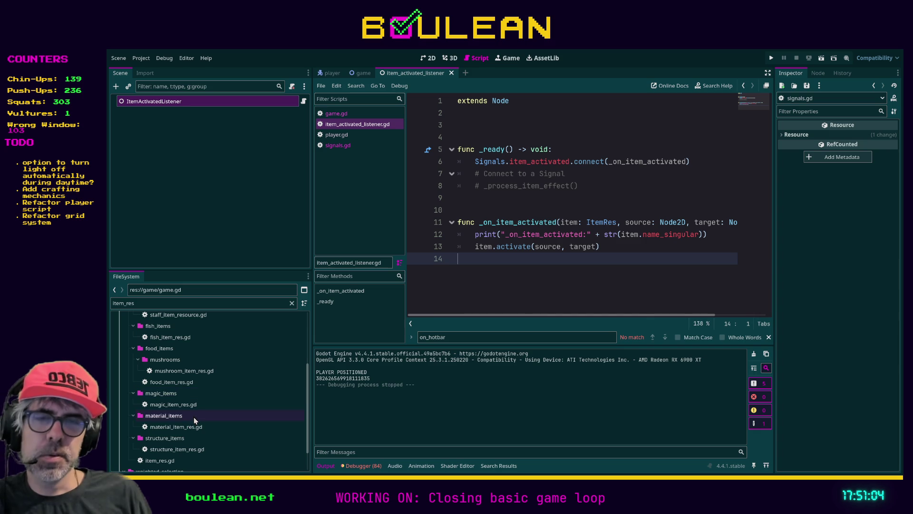
left_click(160, 460)
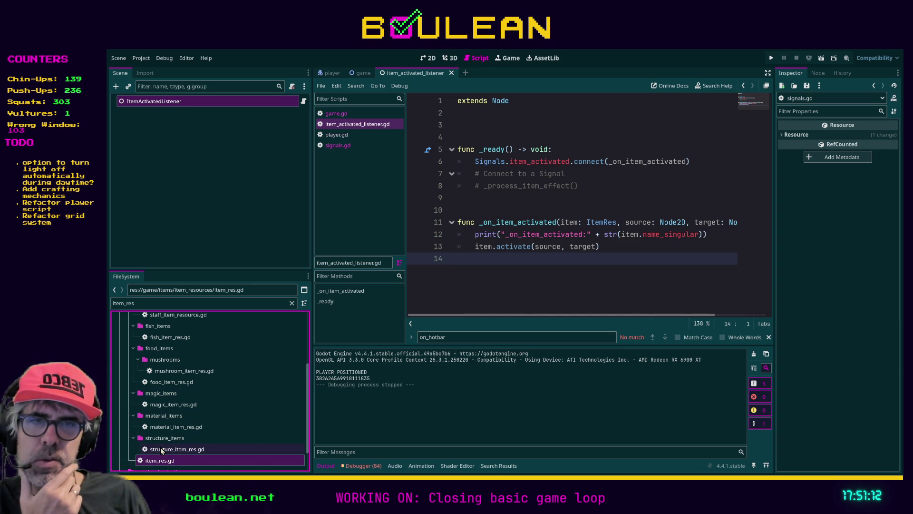
Show the structure_items folder in the full project tree, then filter files for 'camp'
left_click(158, 438)
left_click(291, 302)
scroll(266, 349, "down", 3)
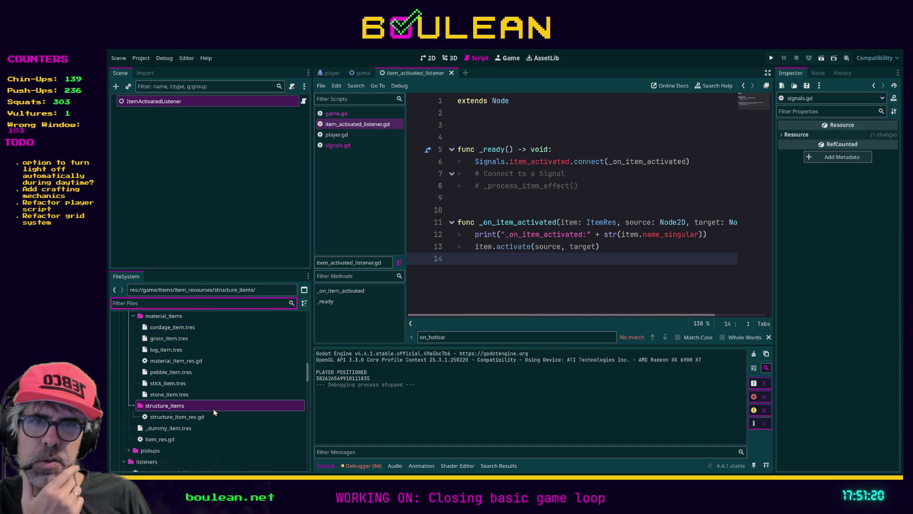
scroll(213, 410, "up", 2)
scroll(214, 410, "up", 3)
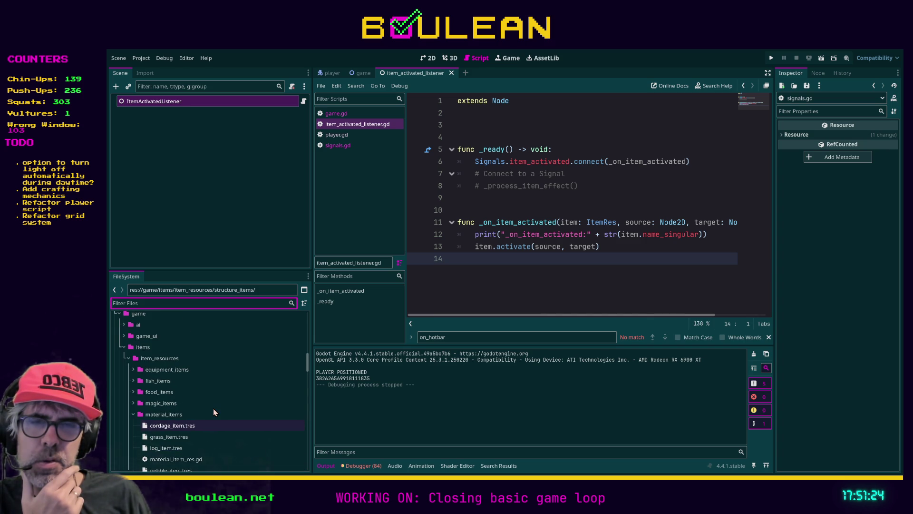
scroll(213, 408, "down", 4)
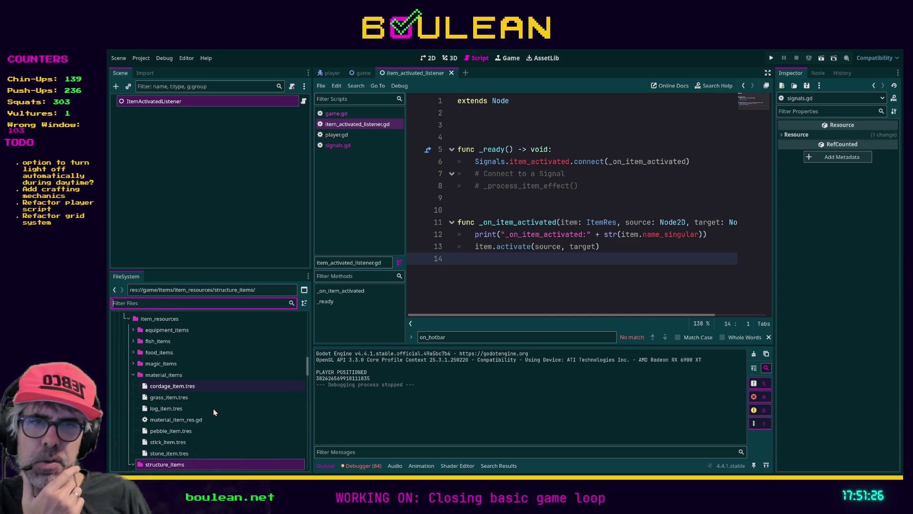
scroll(213, 408, "down", 1)
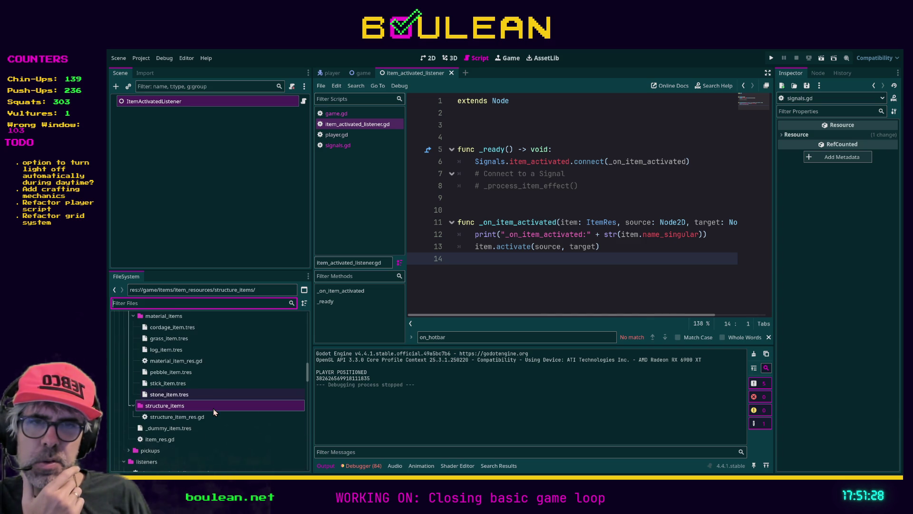
type("camp")
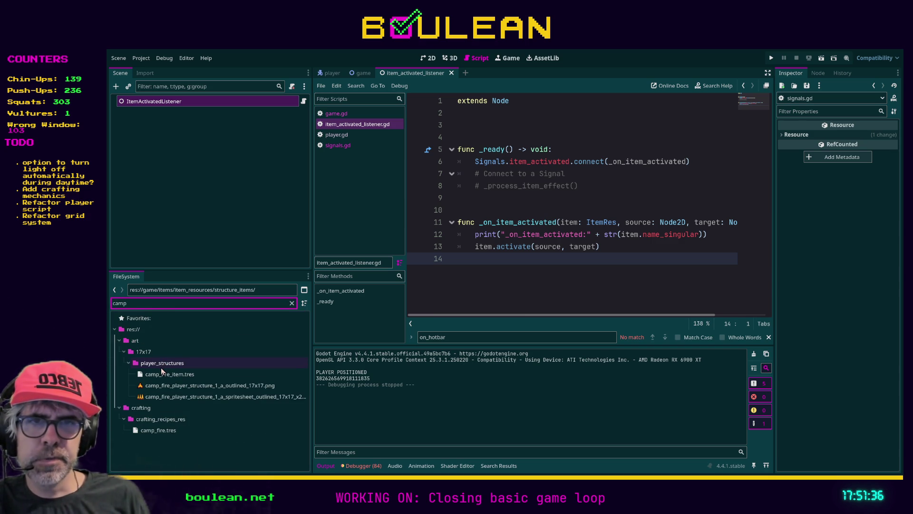
Select camp_fire_item.tres, try the 'structure' filter, then clear the filter completely
left_click(176, 376)
double_click(175, 305)
type("structure")
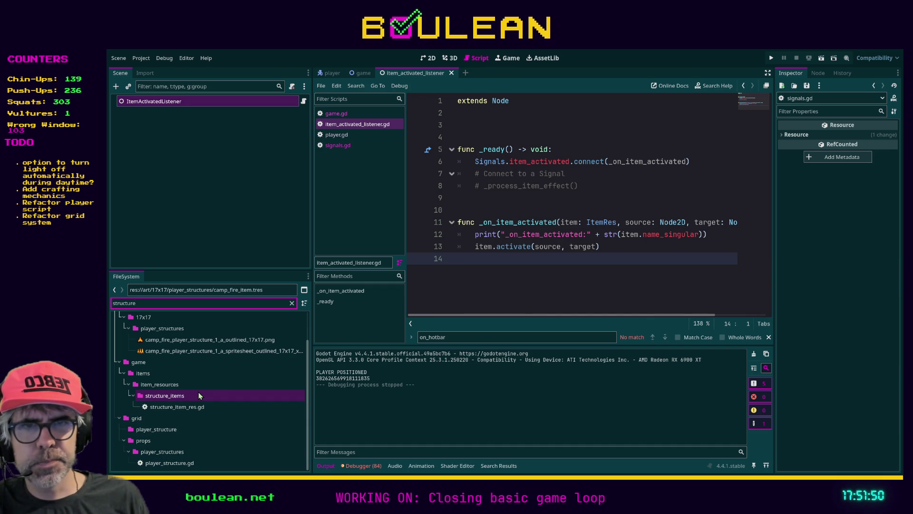
key("ctrl+a")
key("BackSpace")
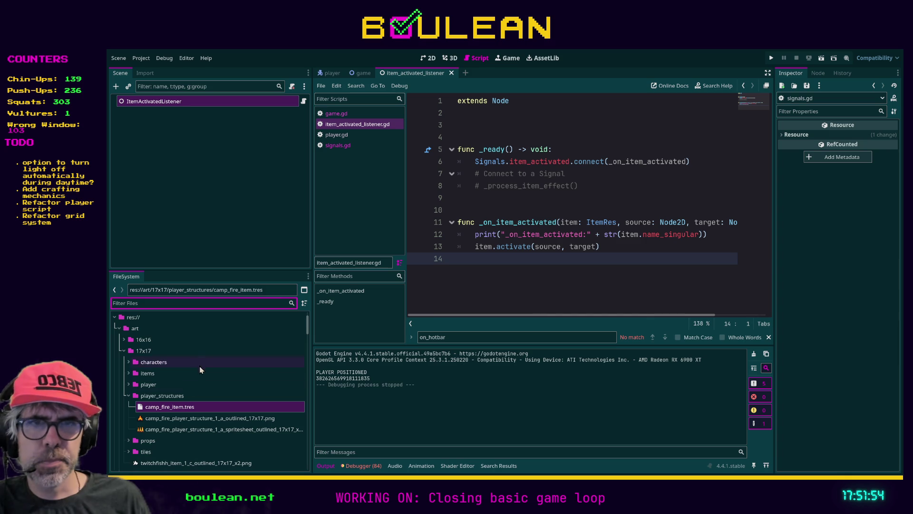
left_click(177, 407)
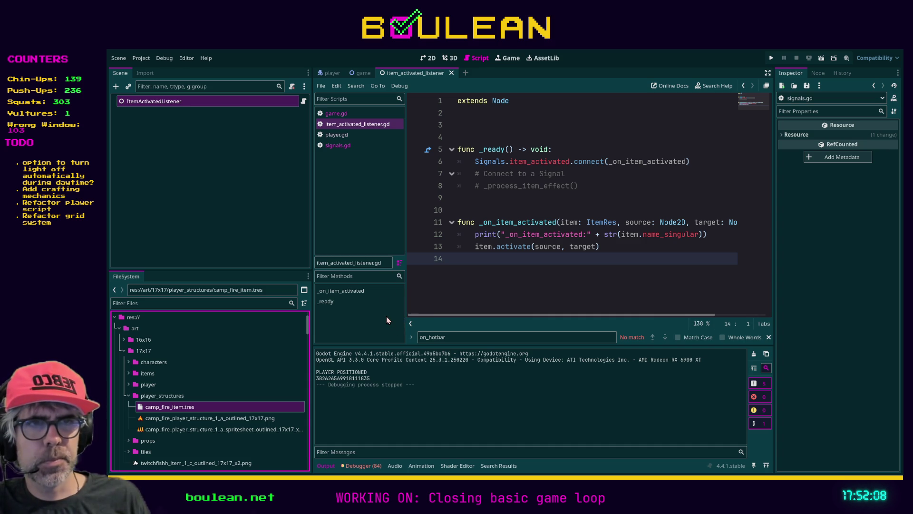
Jump to the item_resources folder and confirm camp_fire_item.tres now sits in structure_items
scroll(239, 366, "down", 2)
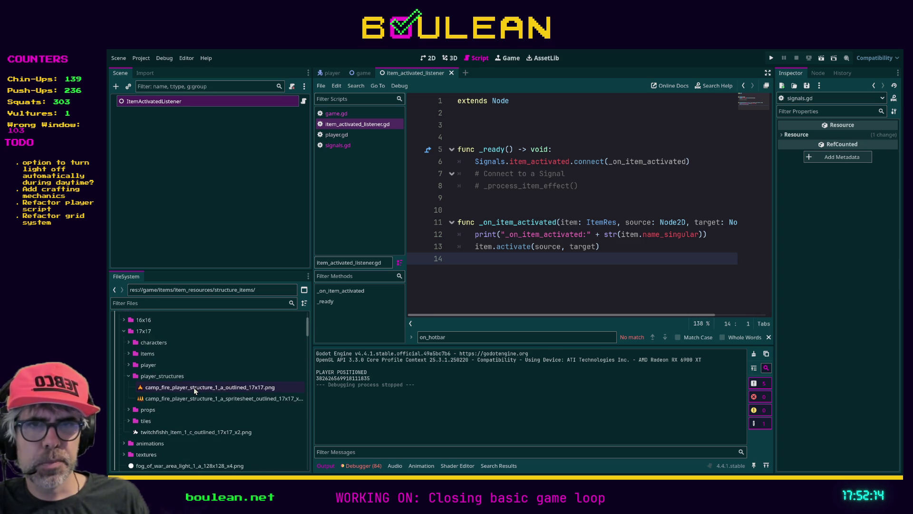
scroll(179, 342, "up", 3)
scroll(179, 342, "up", 1)
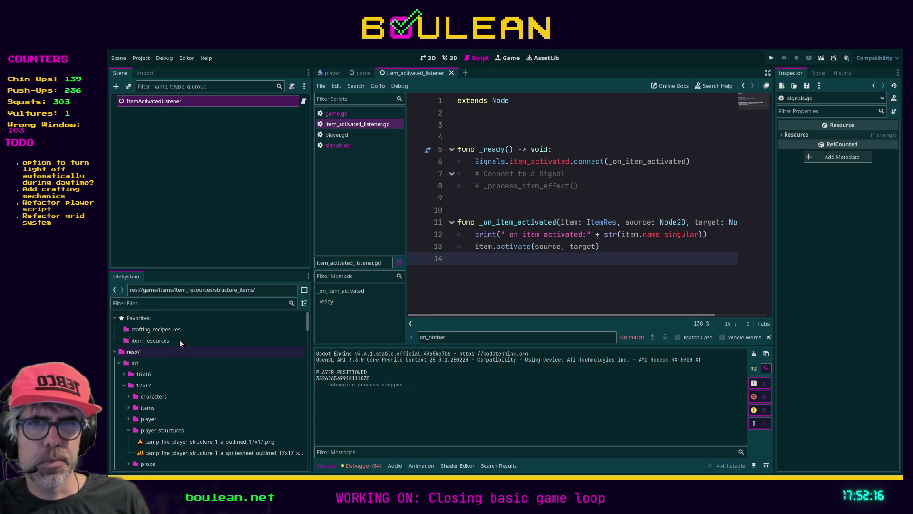
left_click(171, 340)
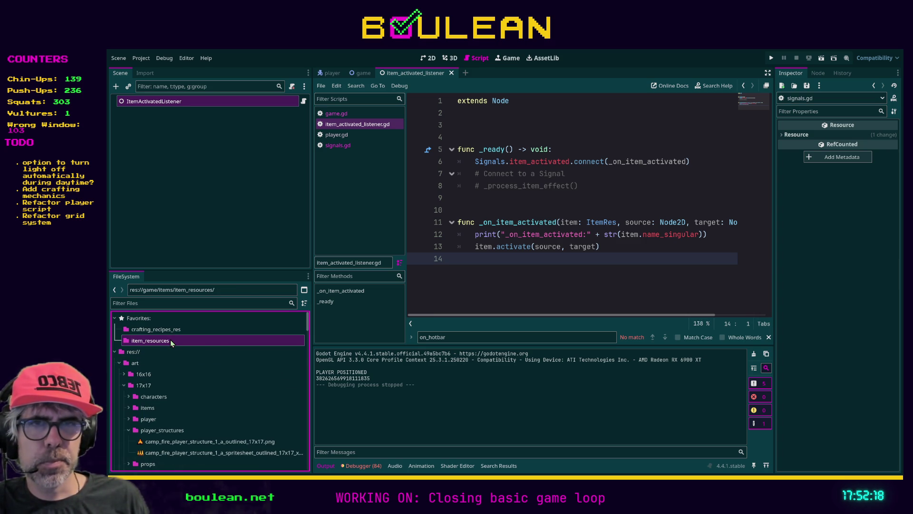
scroll(198, 369, "down", 5)
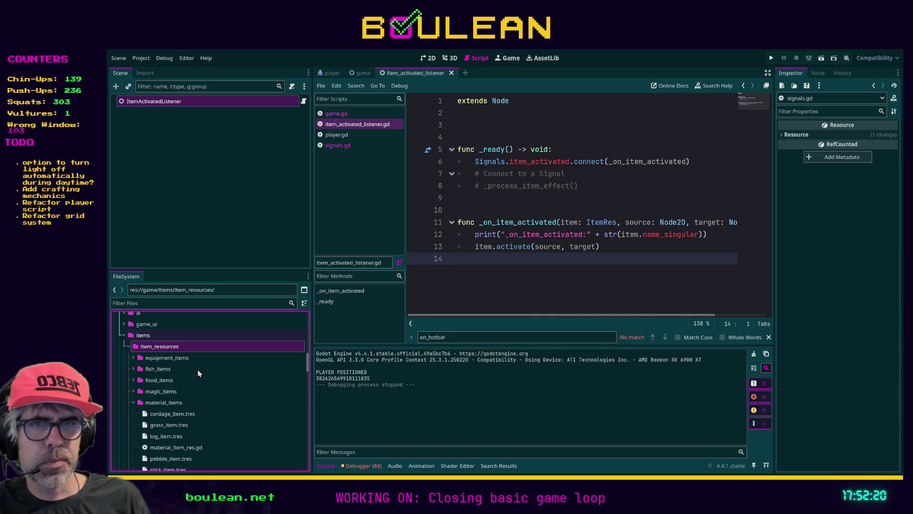
scroll(198, 369, "down", 4)
scroll(198, 376, "down", 3)
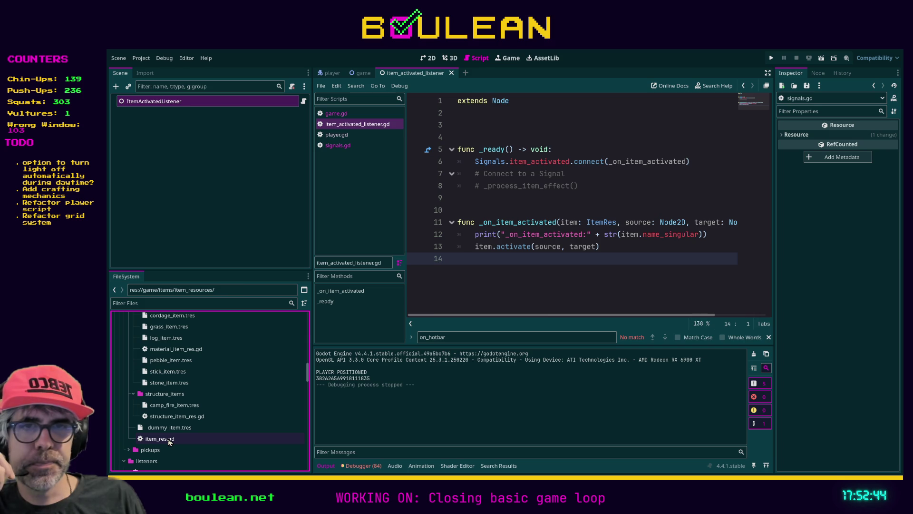
Open item_res.gd and review its Stack Sizes and Additional Info export groups, then select camp_fire_item.tres
double_click(172, 439)
scroll(580, 274, "left", 1)
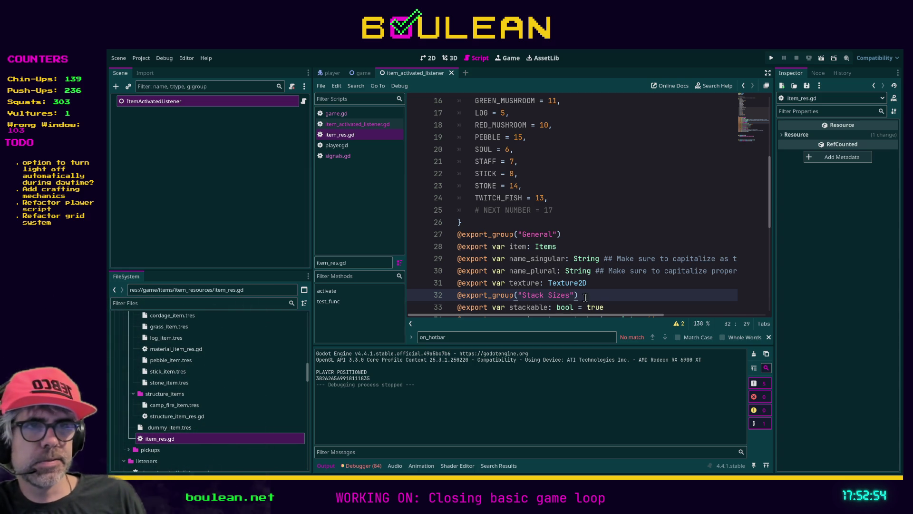
scroll(599, 296, "down", 2)
left_click(617, 302)
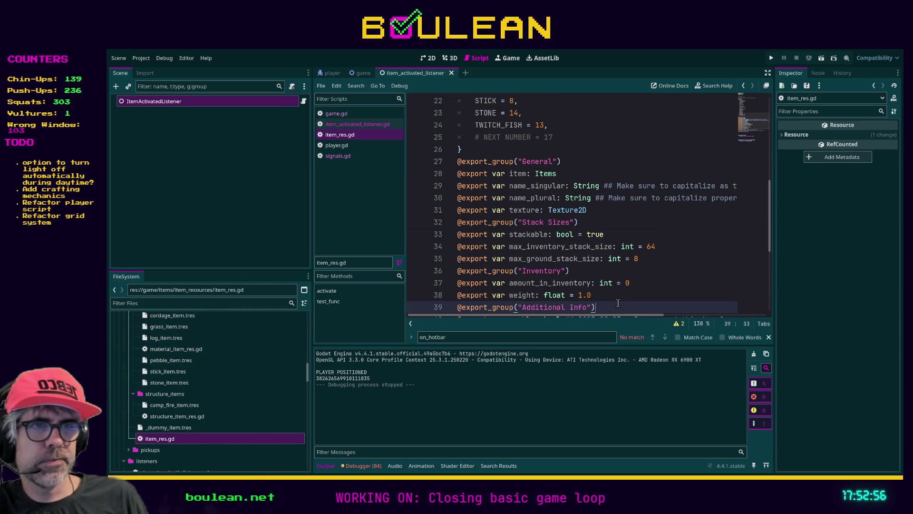
scroll(604, 296, "up", 3)
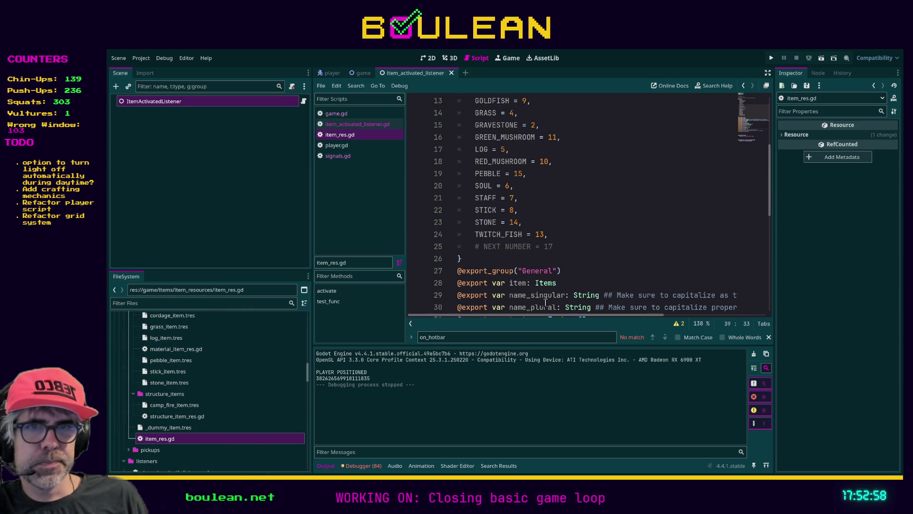
left_click(178, 406)
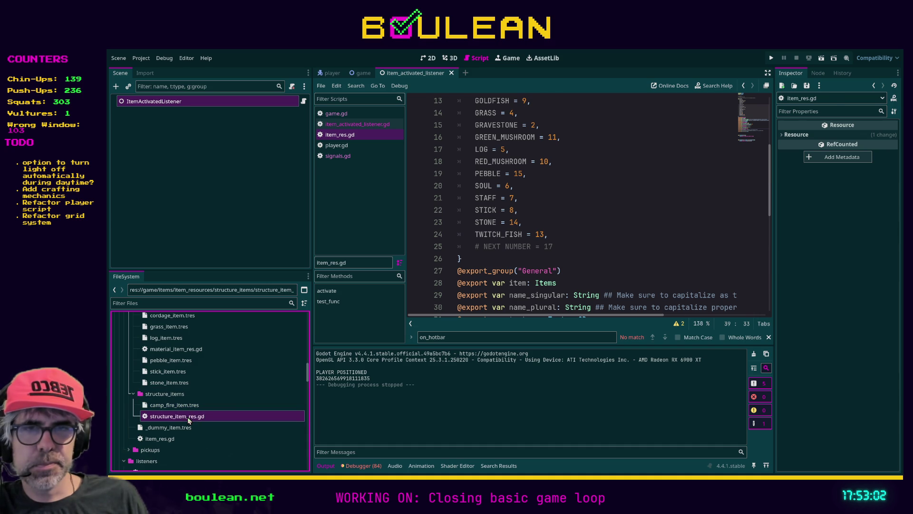
Open structure_item_res.gd, declaring StructureItemRes extends ItemRes, and save the project
double_click(188, 417)
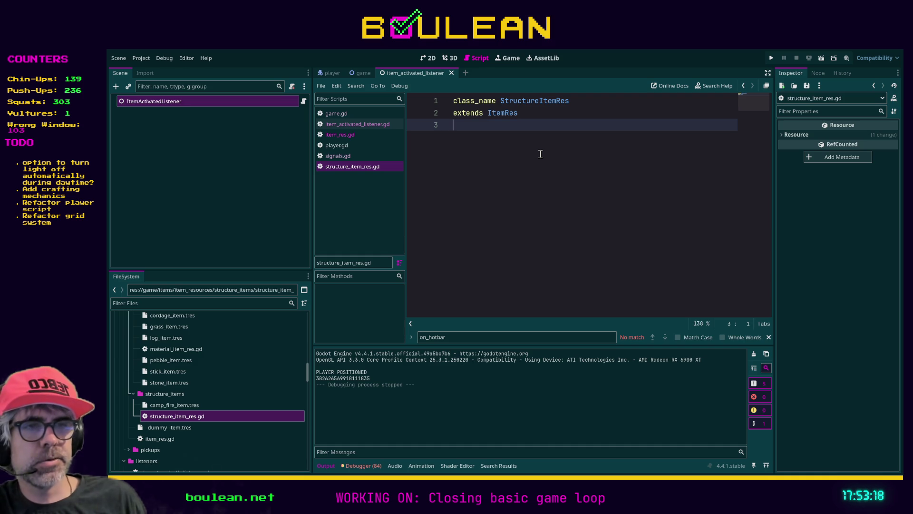
key("ctrl+s")
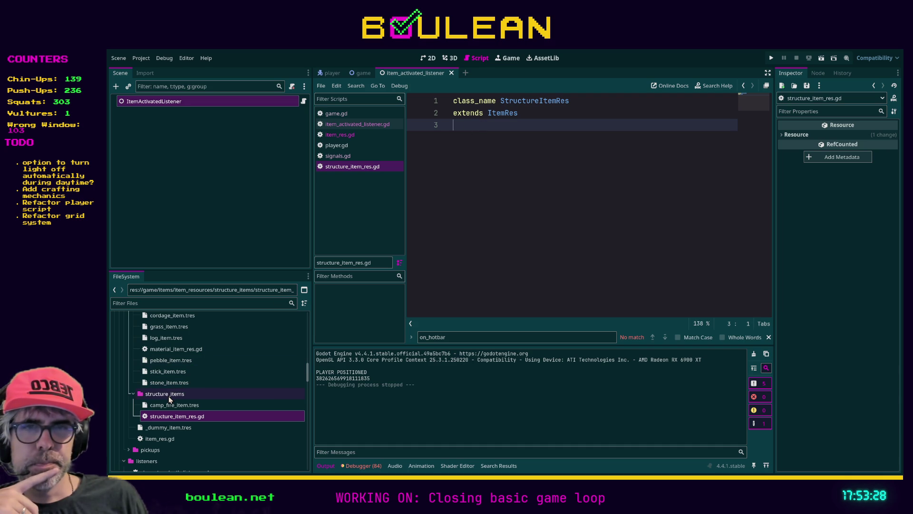
scroll(219, 377, "up", 1)
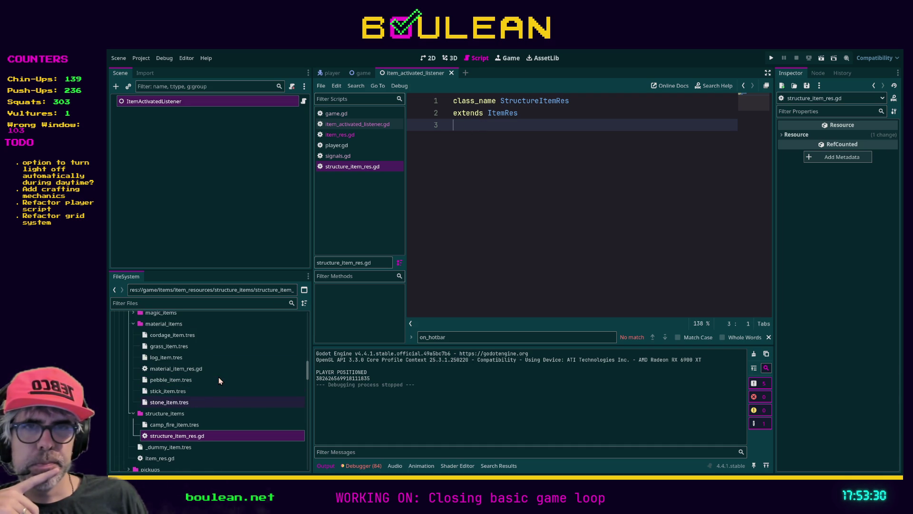
scroll(219, 376, "up", 1)
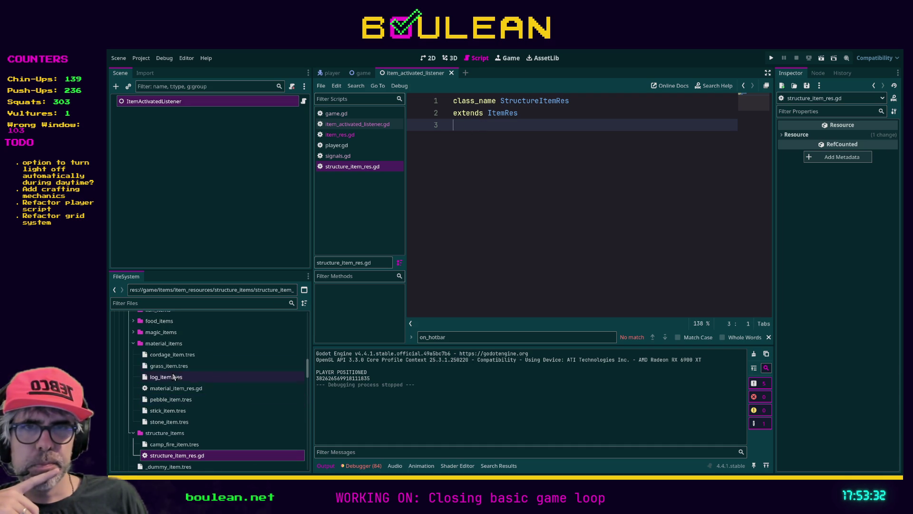
Expand the magic_items, food_items and equipment_items folders in the FileSystem dock
left_click(134, 332)
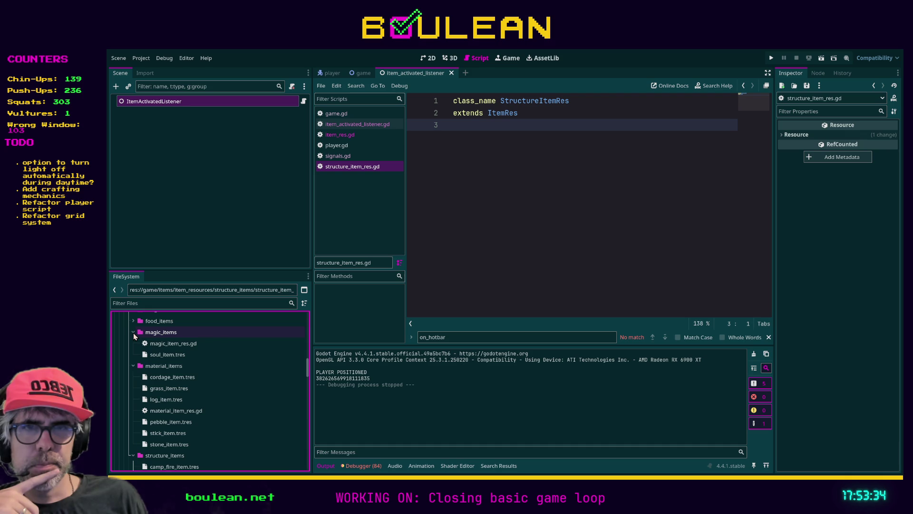
scroll(199, 365, "up", 1)
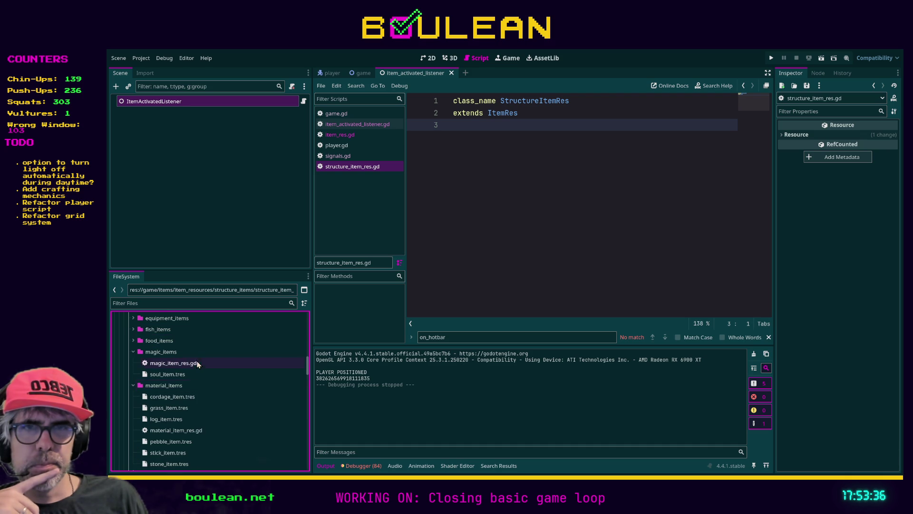
left_click(133, 341)
left_click(133, 340)
left_click(133, 318)
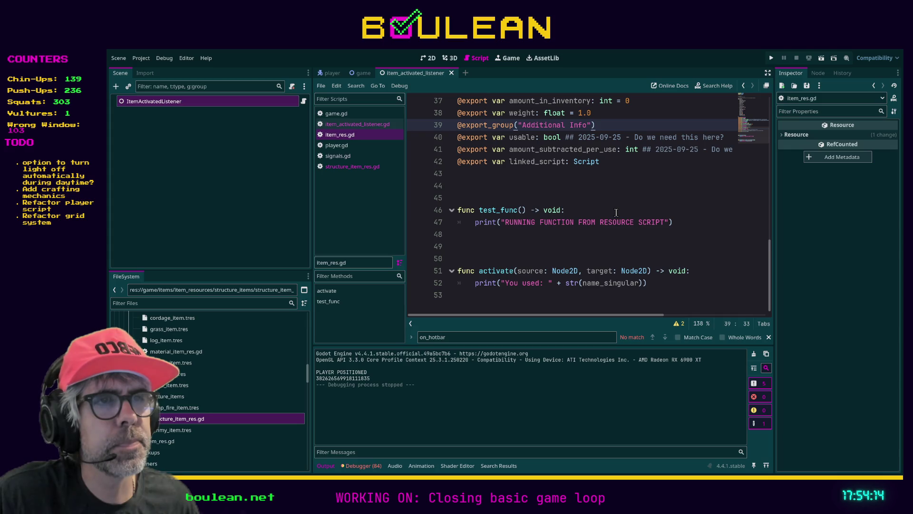
Copy the activate(source, target) function from item_res.gd into structure_item_res.gd below line 3
left_click_drag(519, 310, 440, 273)
key("ctrl+c")
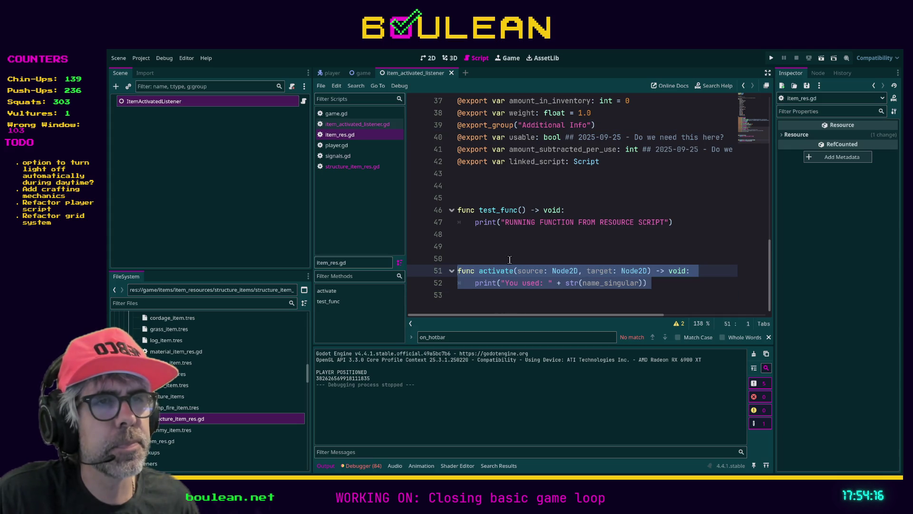
key("alt+Left")
left_click(568, 127)
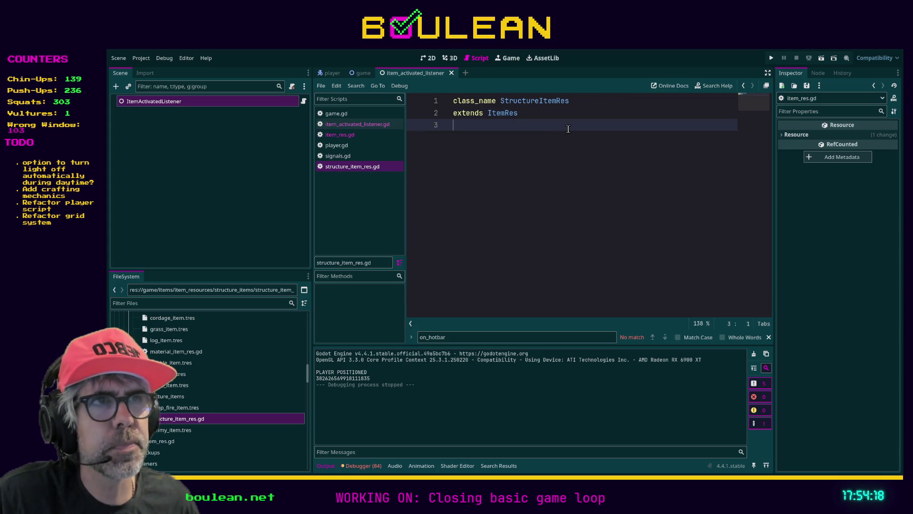
key("Return")
key("ctrl+v")
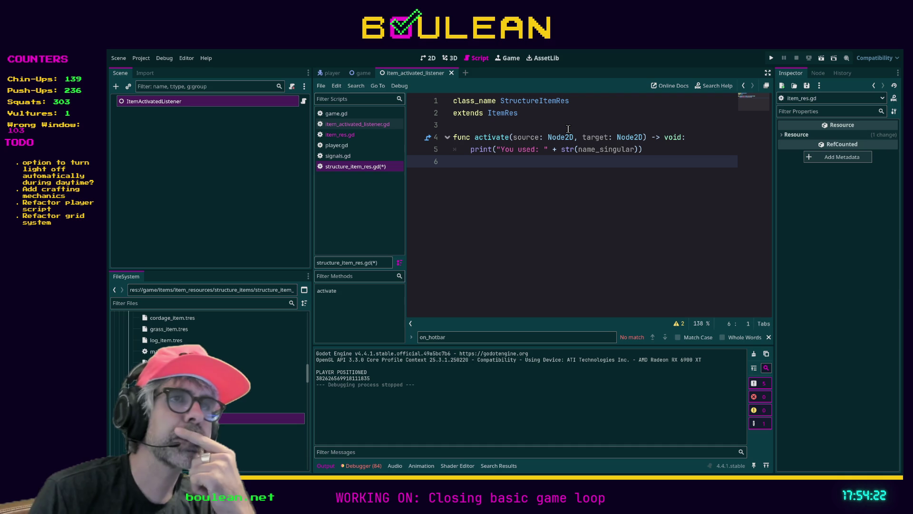
key("Tab")
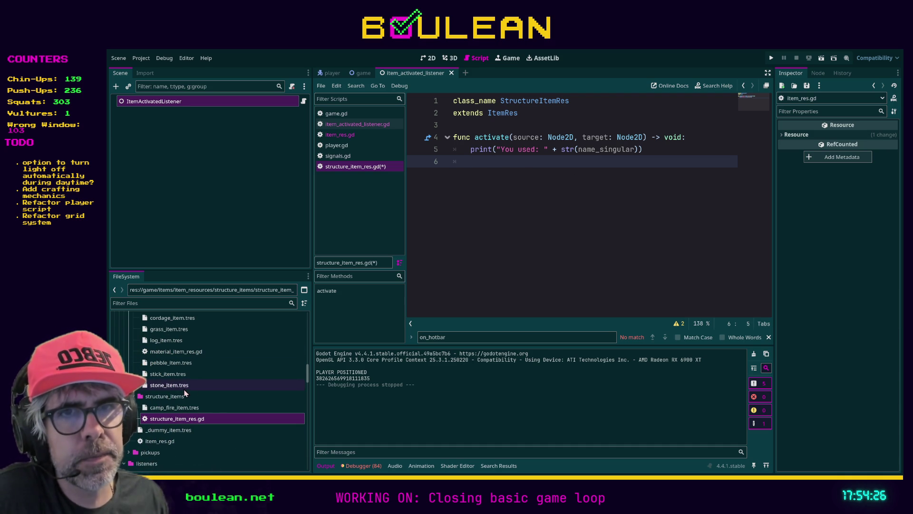
Filter the project files by 'signal', open signals.gd and place the cursor on empty line 22
scroll(207, 357, "down", 3)
scroll(206, 358, "down", 15)
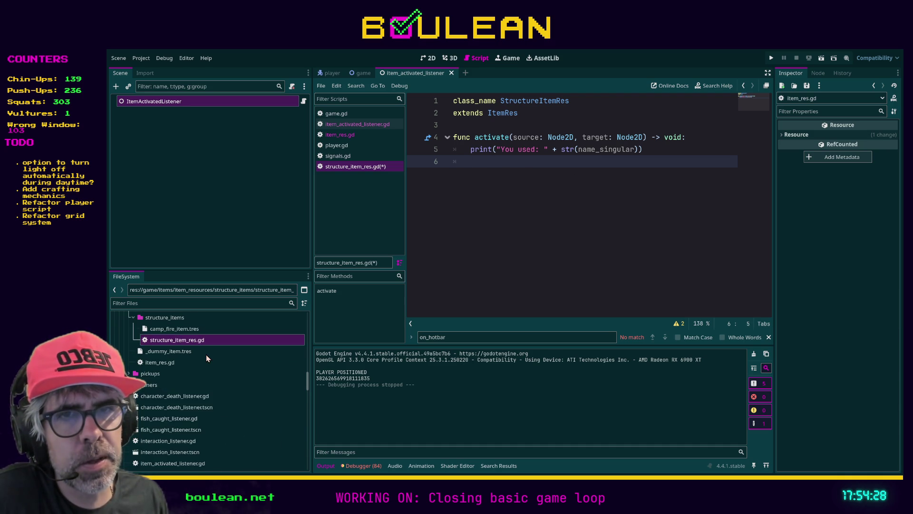
scroll(206, 357, "down", 10)
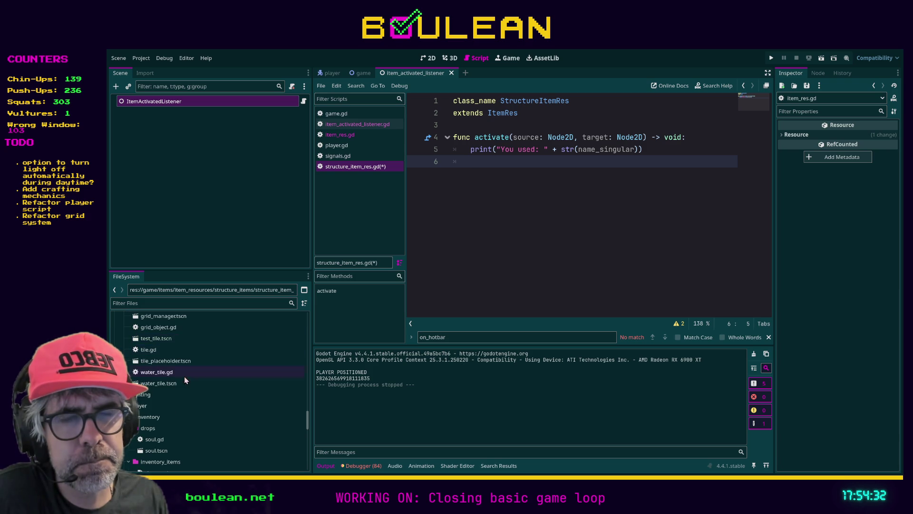
scroll(207, 357, "down", 2)
left_click(168, 304)
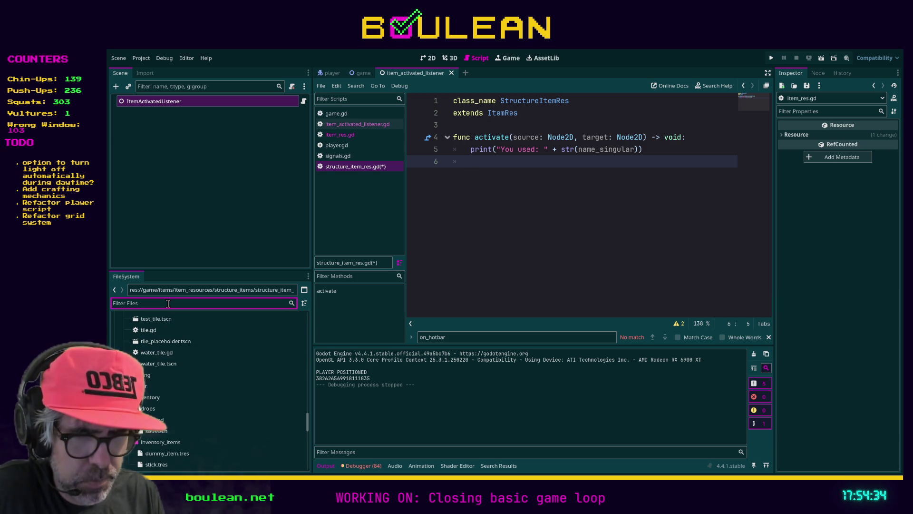
type("signal")
double_click(144, 341)
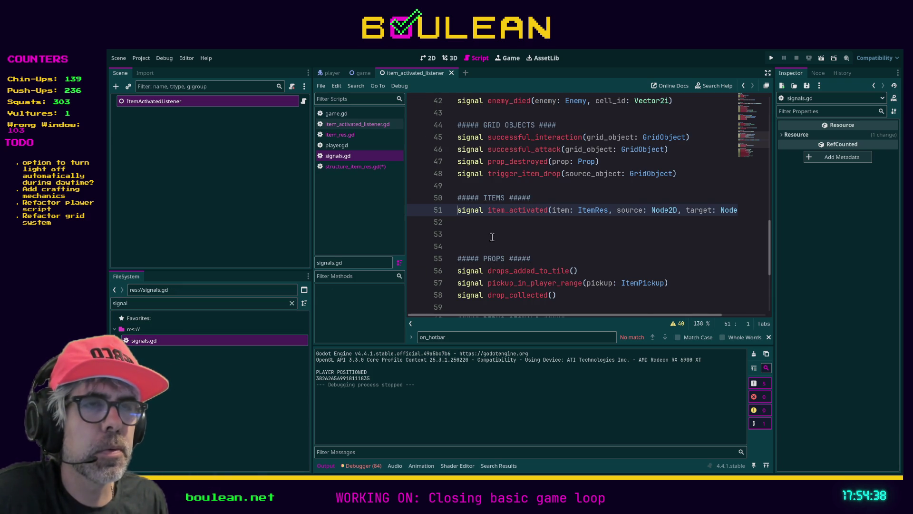
scroll(503, 233, "up", 3)
scroll(504, 233, "up", 7)
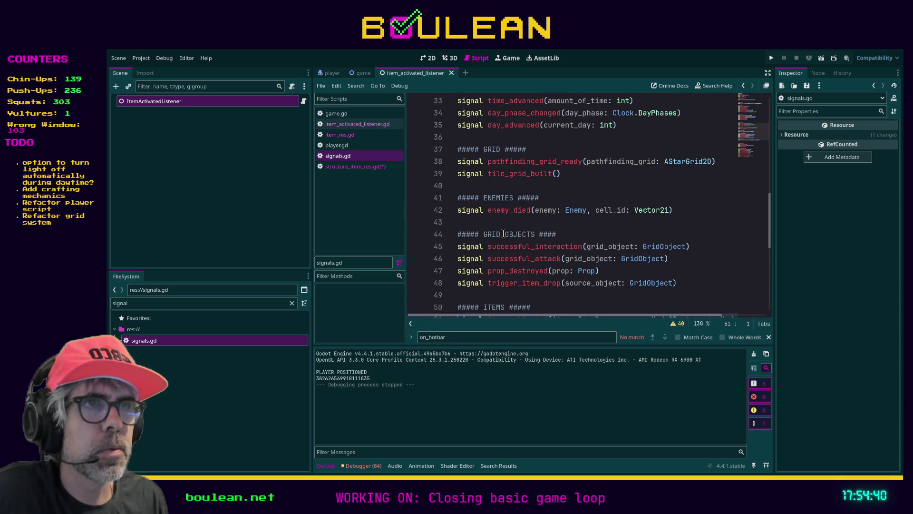
scroll(504, 233, "up", 4)
scroll(494, 240, "down", 3)
left_click(482, 247)
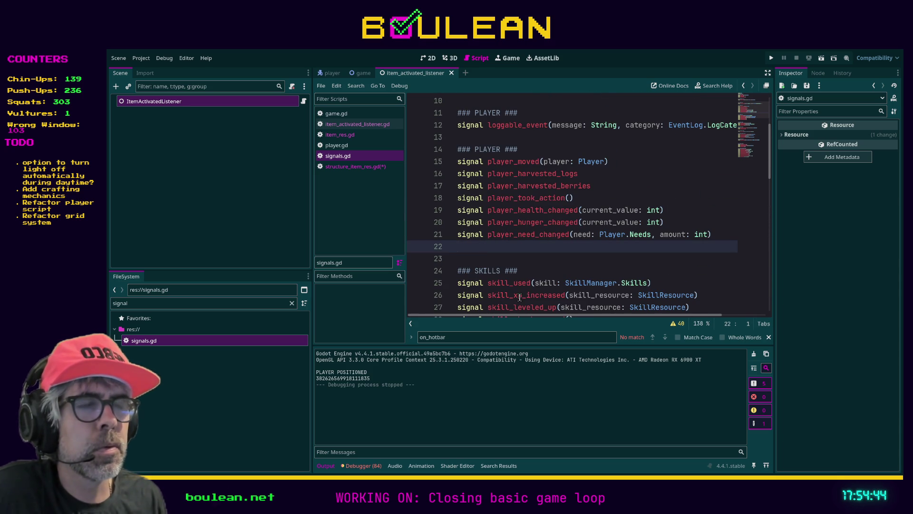
Add a '### PLAYER STRUCTURE #' comment and start declaring signal placing_player_structure
key("Return")
type("### PLAYER STRUC")
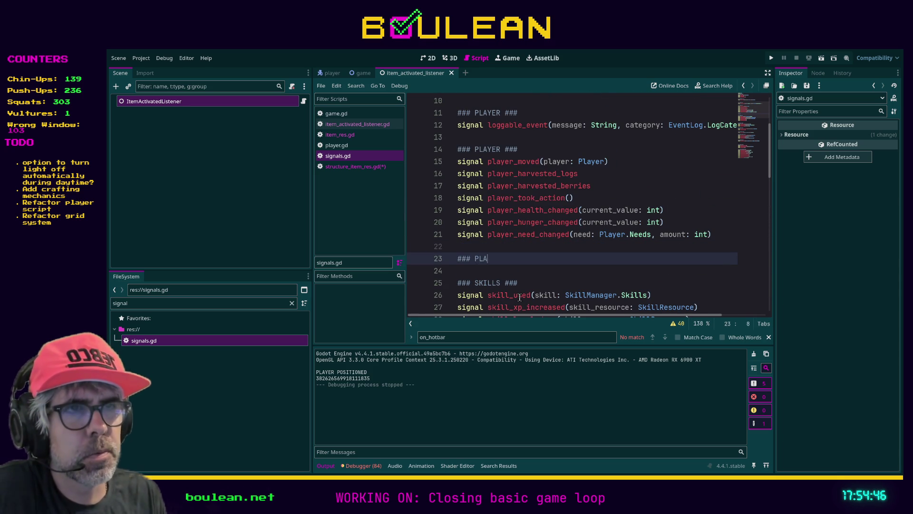
type("TURE ")
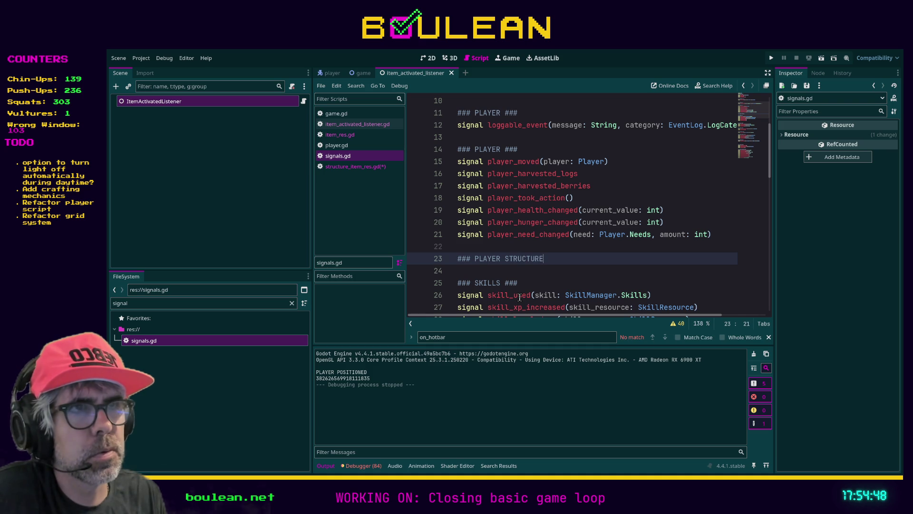
type("###")
key("Return")
type("signal ")
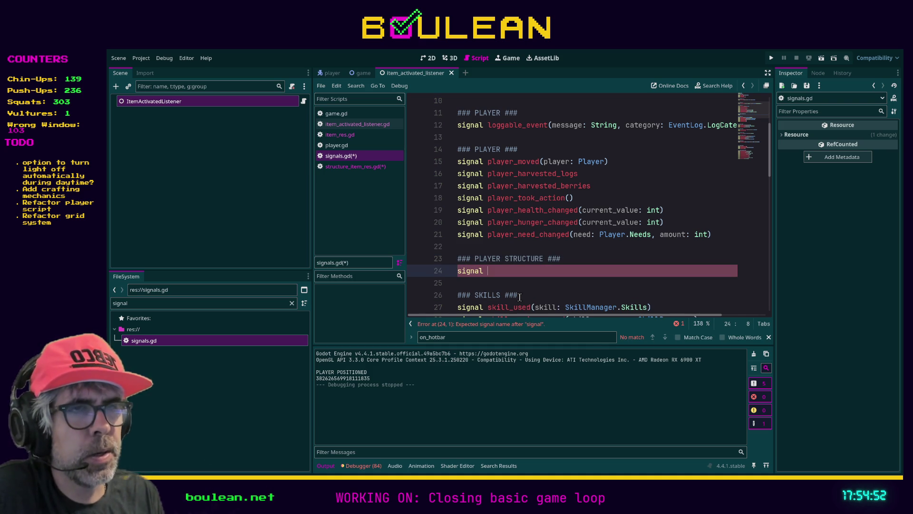
type("player_placing")
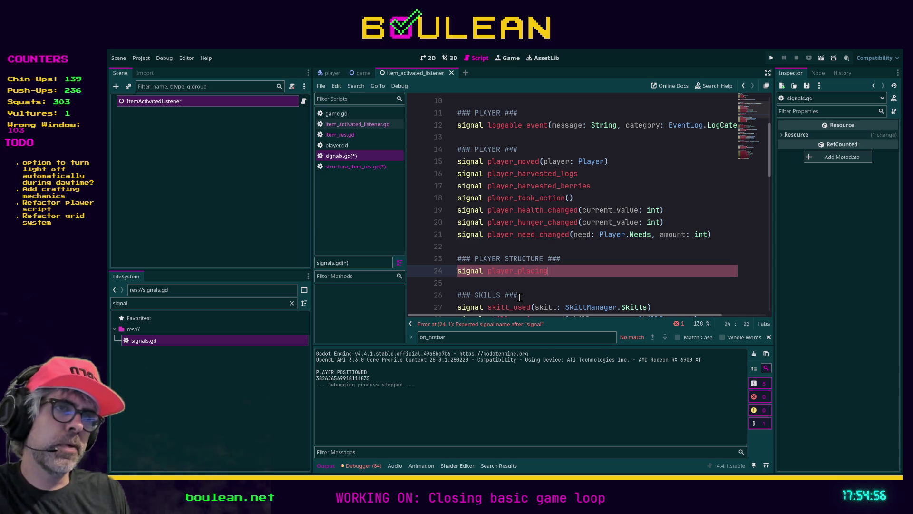
key("BackSpace")
key("BackSpace")
key("BackSpace")
key("BackSpace")
key("BackSpace")
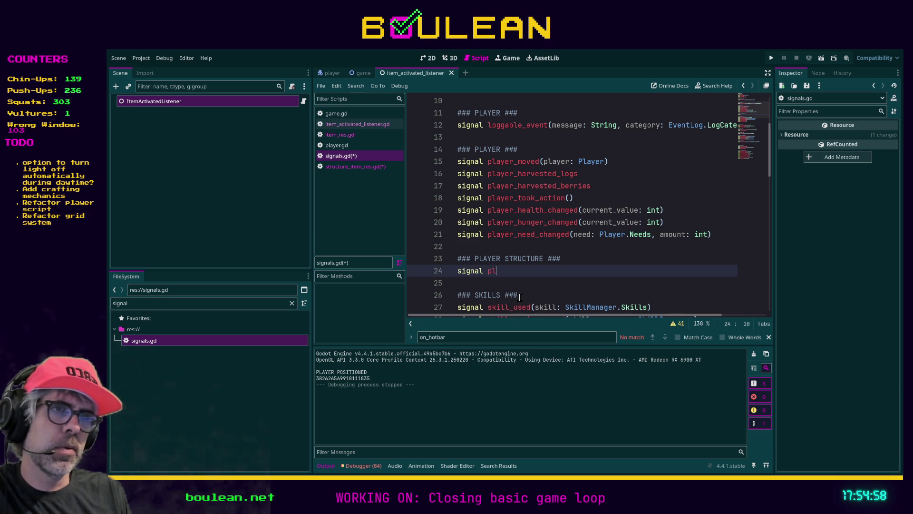
type("ing_player_s")
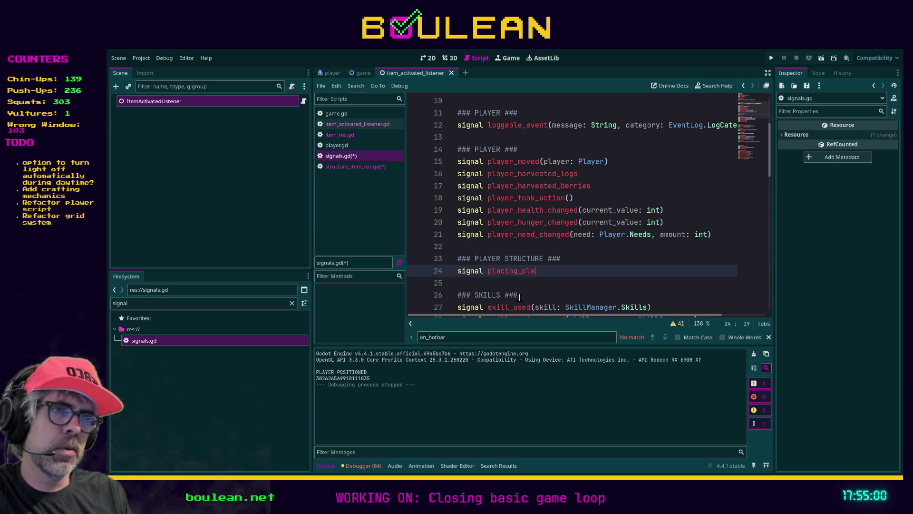
type("tructure(player: Player")
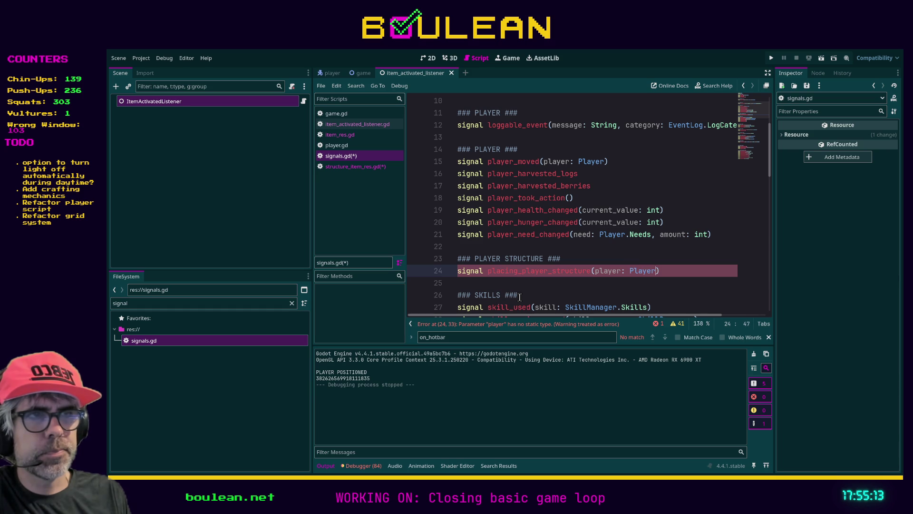
Finish the parameters as (player: Player, structure: StructureItemRes), save signals.gd, and return to structure_item_res.gd
key("ctrl+space")
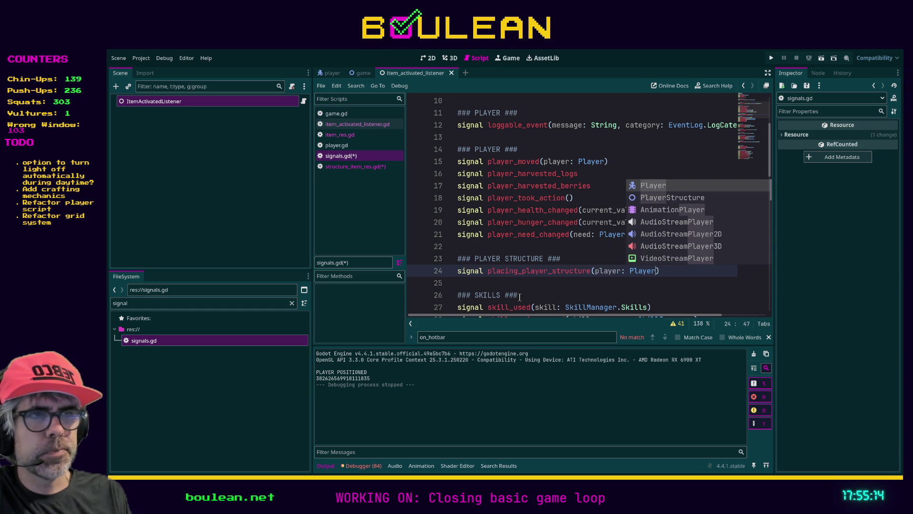
type(", structure")
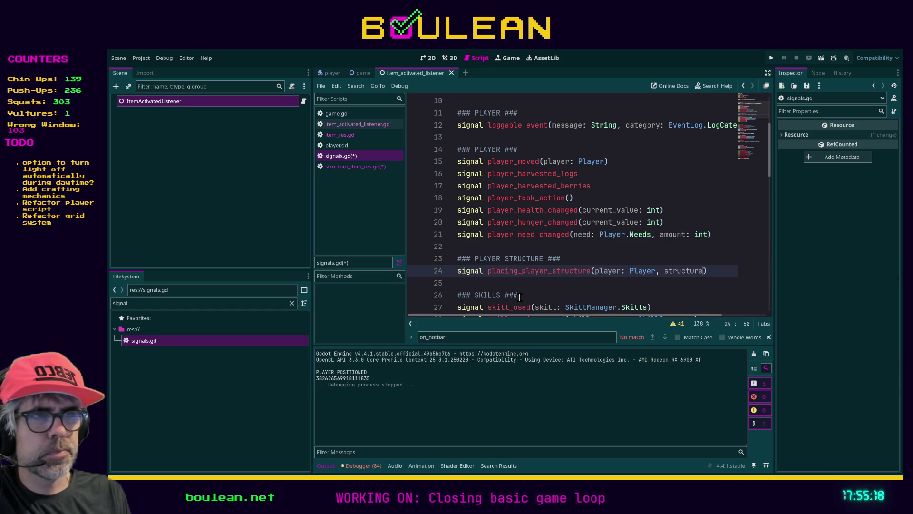
type("t")
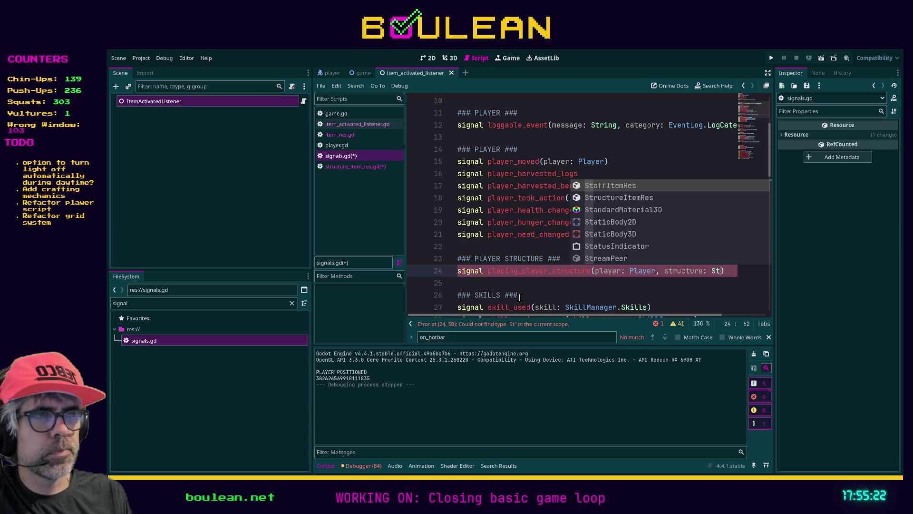
key("Down")
key("Return")
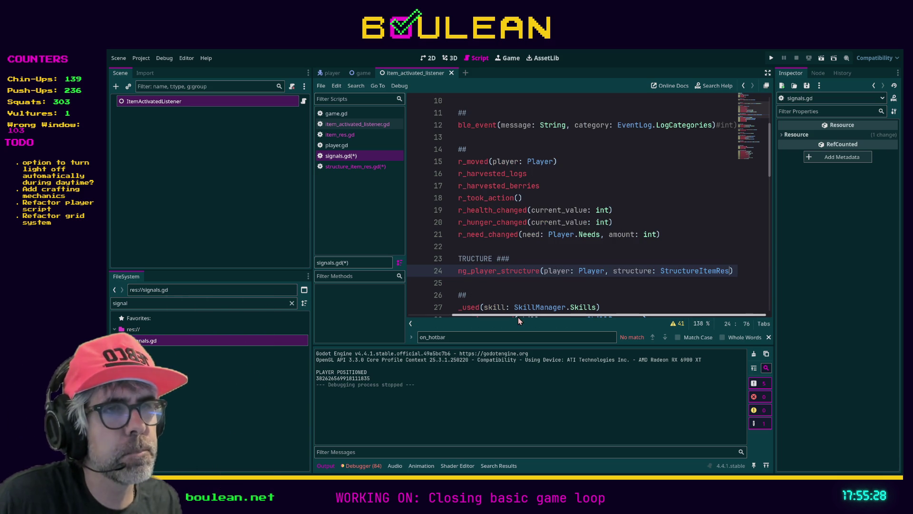
left_click_drag(516, 316, 481, 315)
key("ctrl+s")
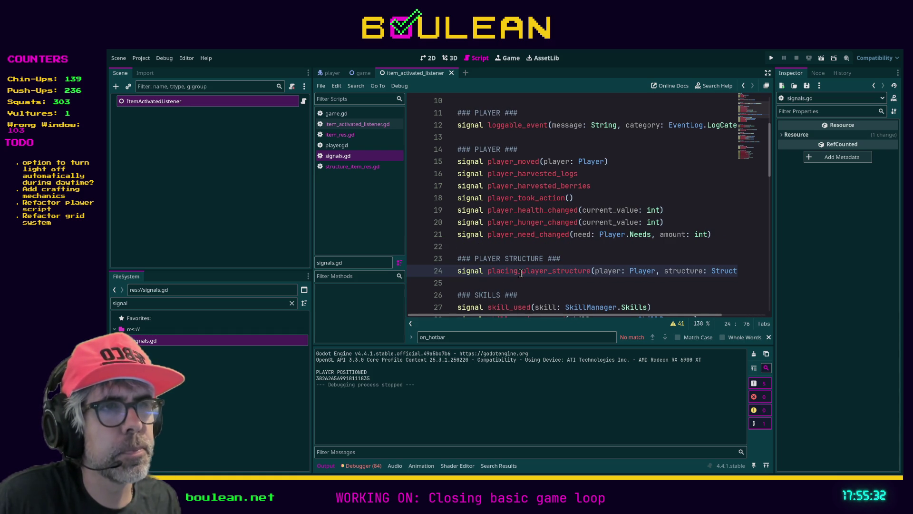
left_click(347, 167)
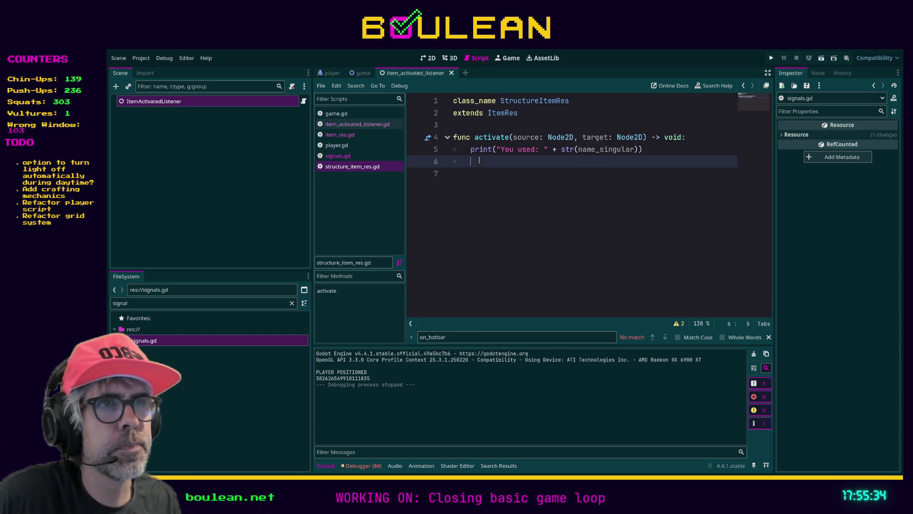
Make activate() call Signals.placing_player_structure.emit(source, self) and save structure_item_res.gd
type("Signals")
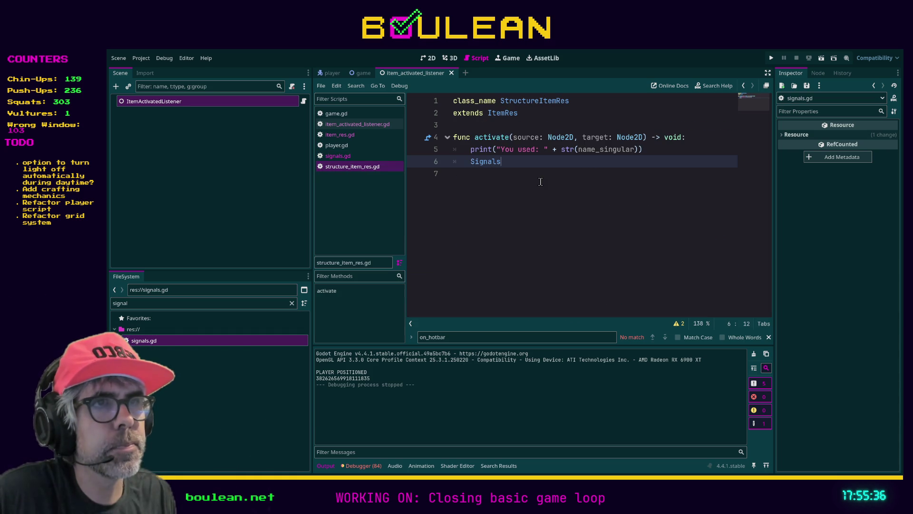
type(".")
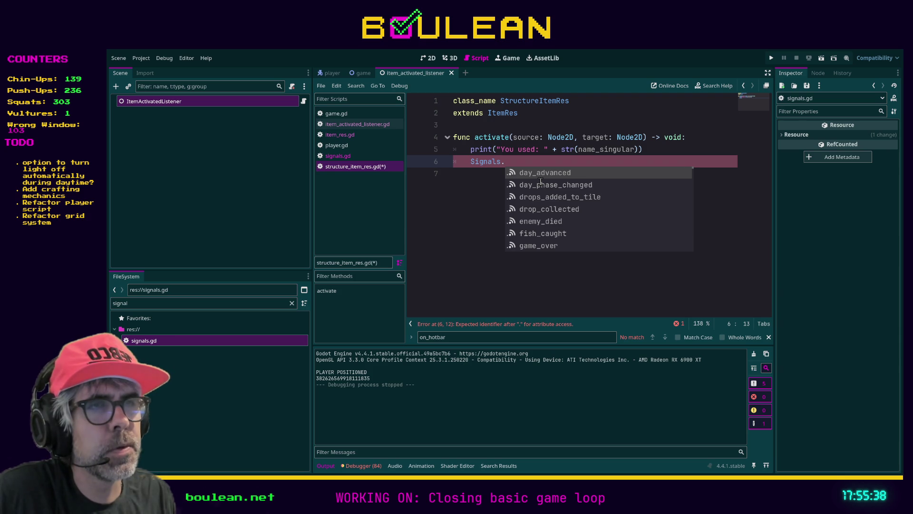
type("plac")
key("Return")
type(".emit(")
key("Return")
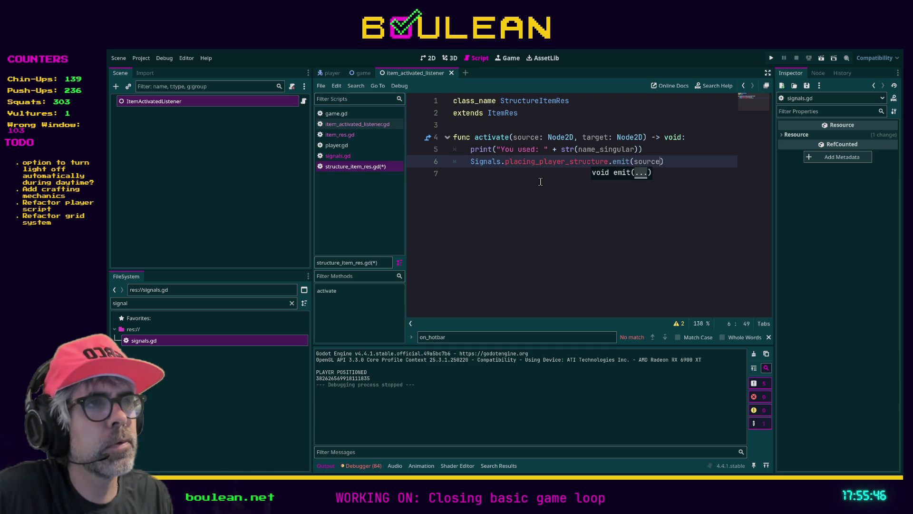
type(",")
key("Escape")
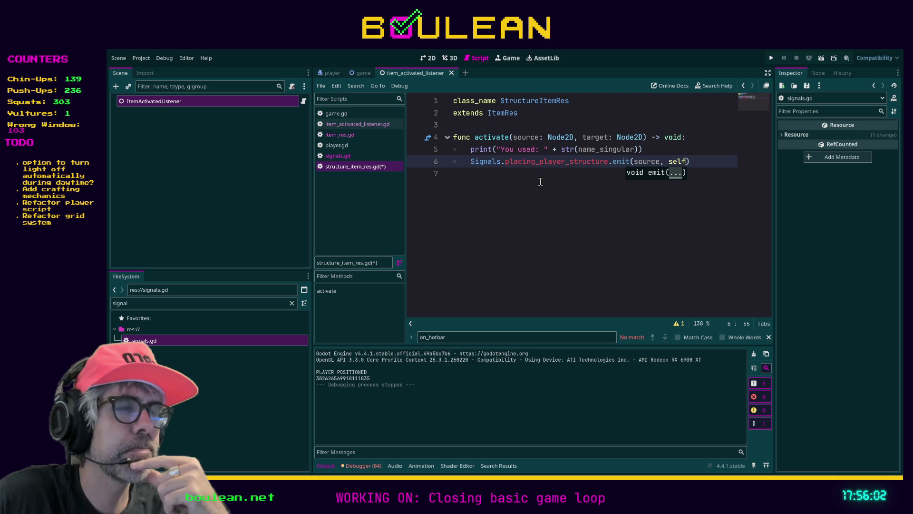
key("ctrl+s")
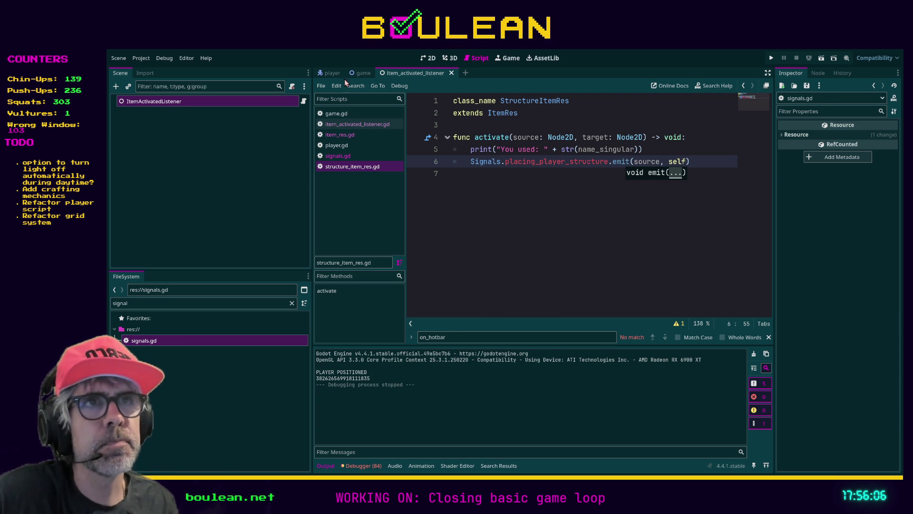
Select Listeners in the game scene and filter the FileSystem to the 'listener' folder
left_click(360, 73)
left_click(208, 169)
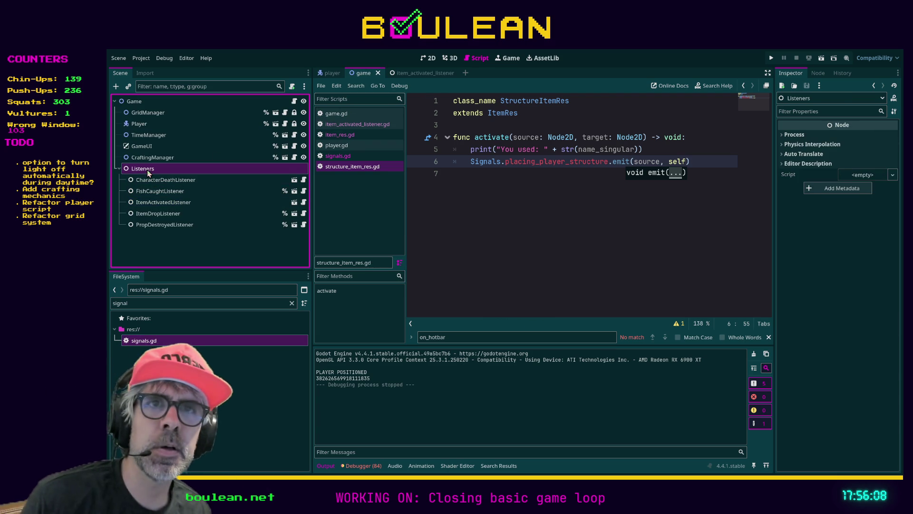
double_click(188, 299)
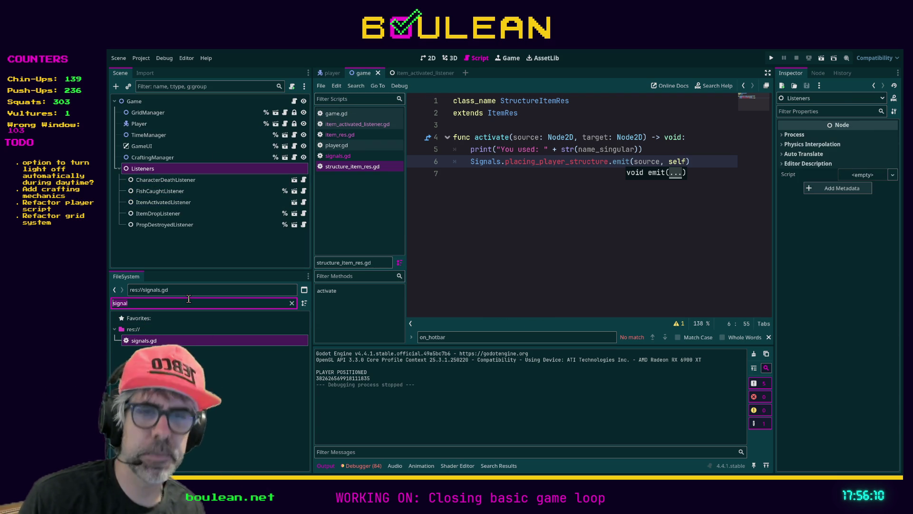
type("listener")
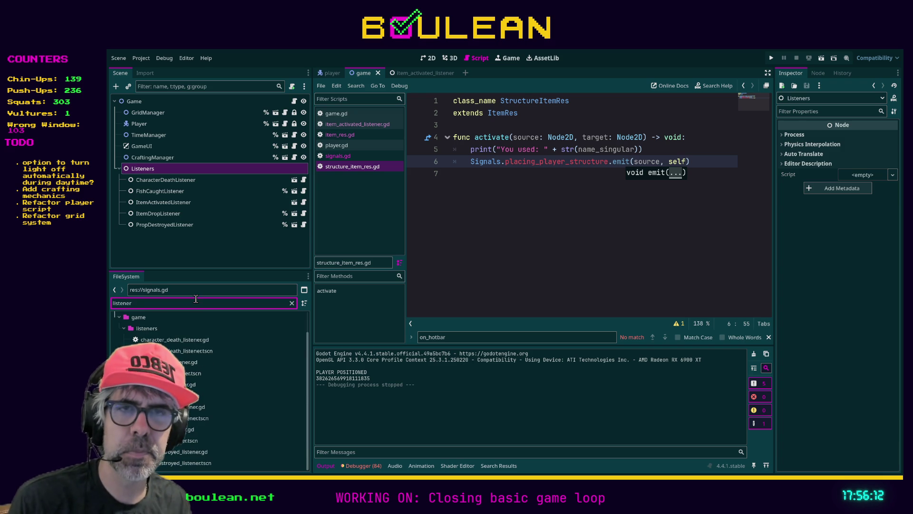
left_click(142, 329)
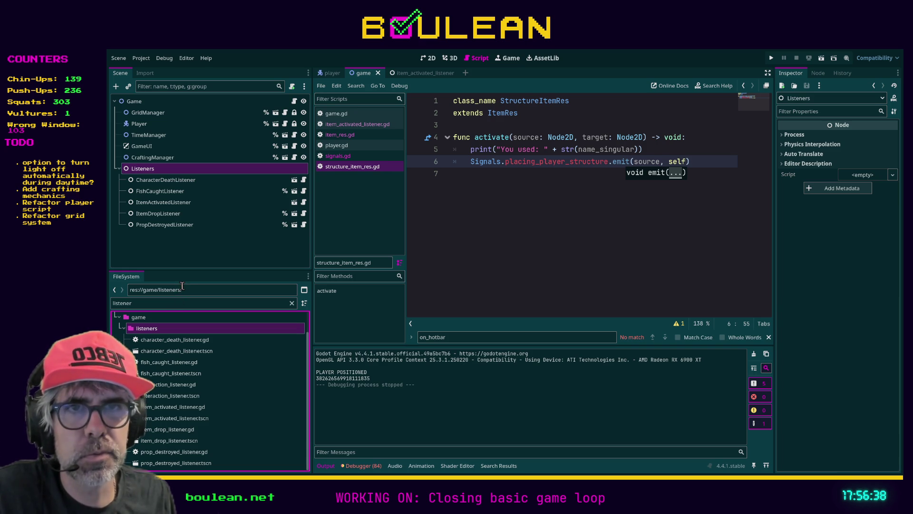
left_click_drag(184, 272, 200, 251)
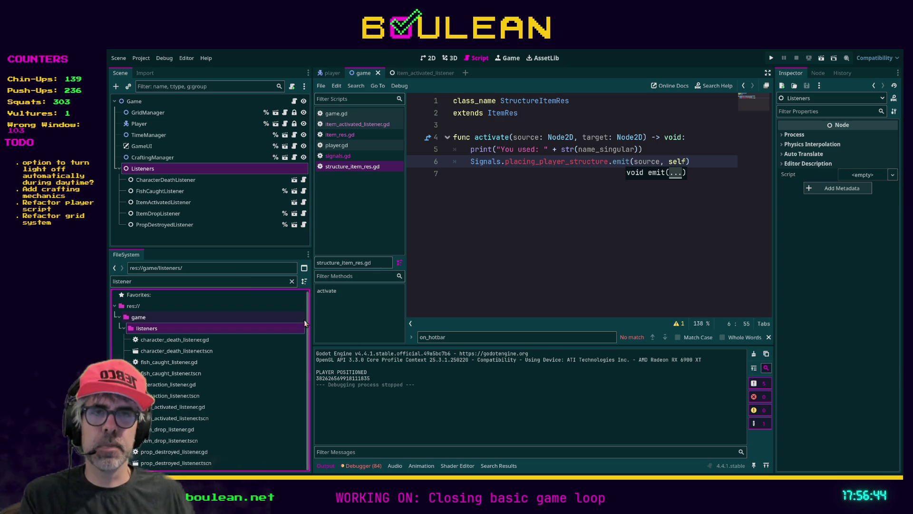
left_click(439, 278)
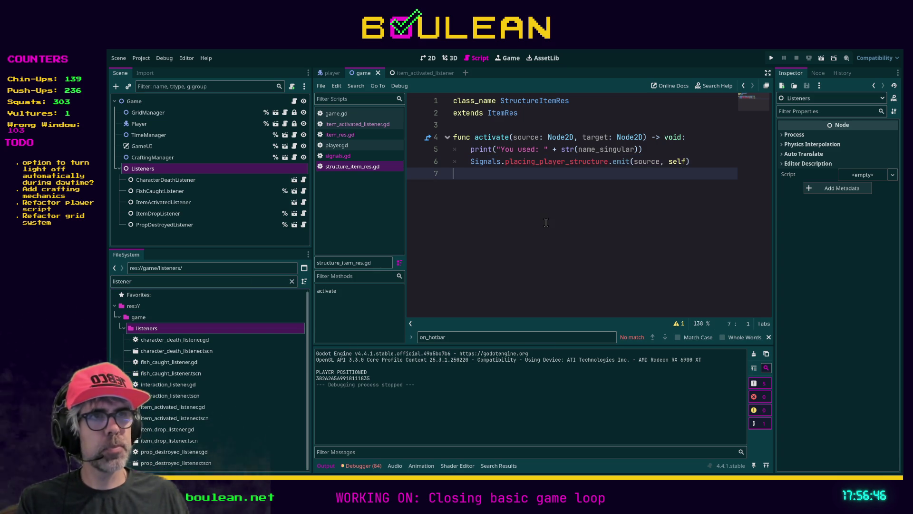
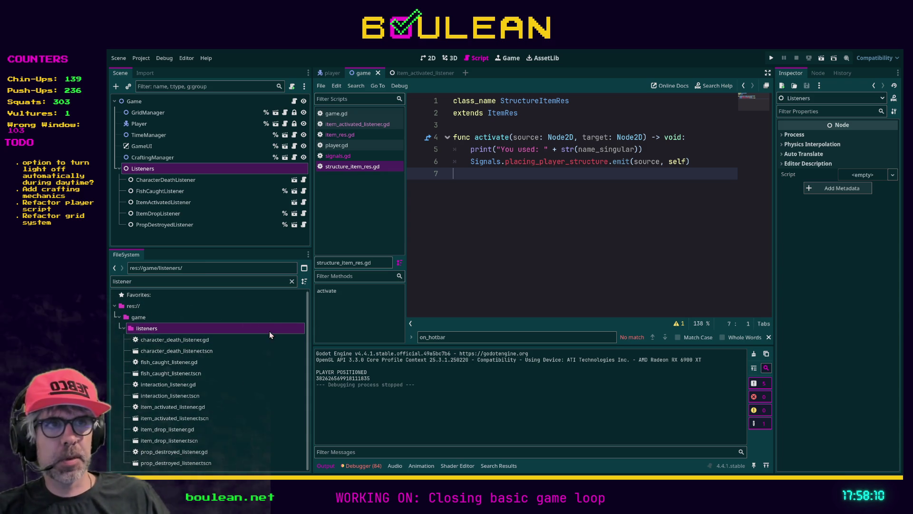
Create placing_structure_listener.tscn with a Node2D root named PlacingStructureListener in the listeners folder
left_click(153, 333)
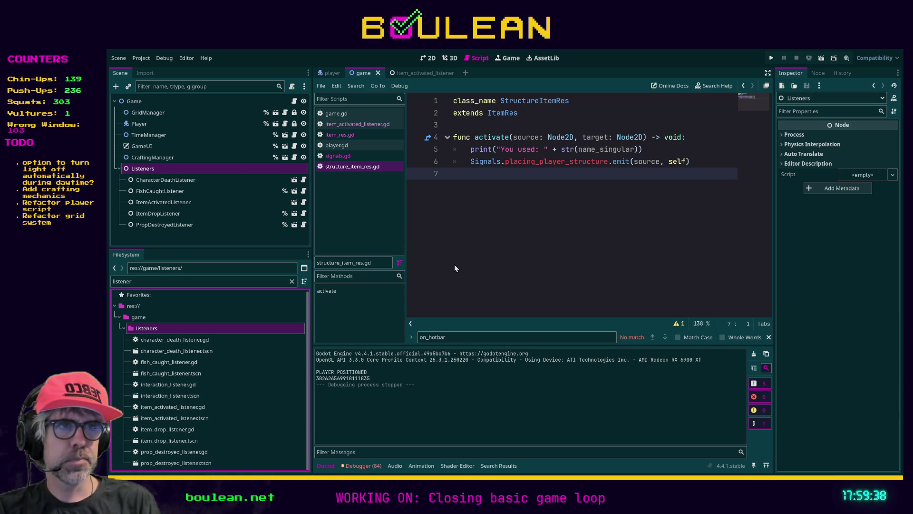
key("Return")
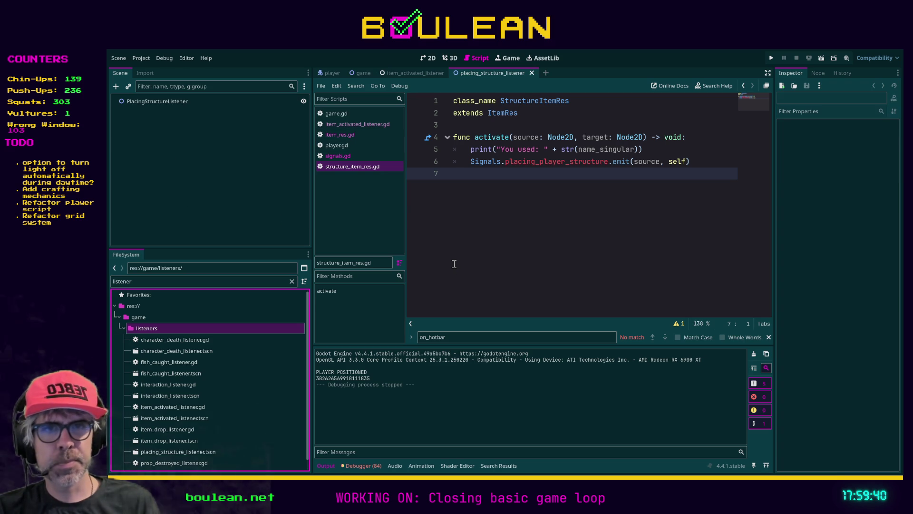
Attach placing_structure_listener.gd to the PlacingStructureListener node, then open character_death_listener.tscn for reference
left_click(180, 104)
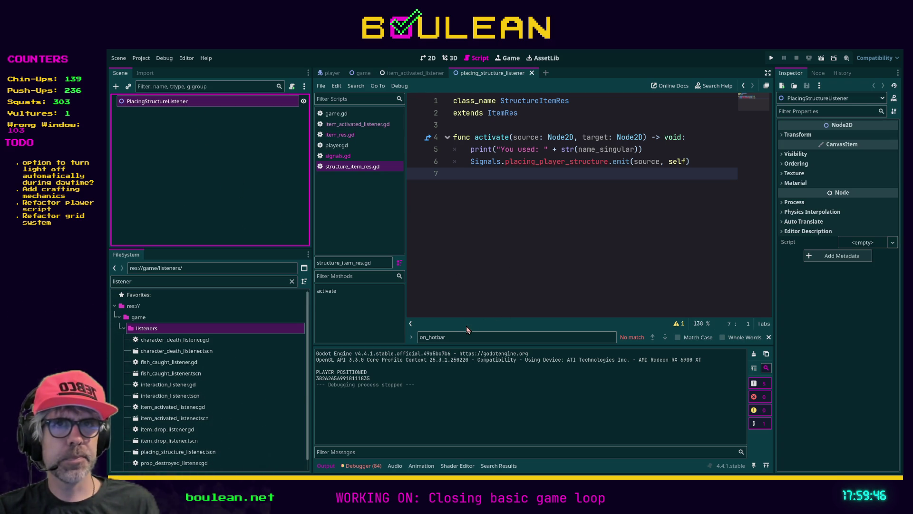
key("ctrl+shift+a")
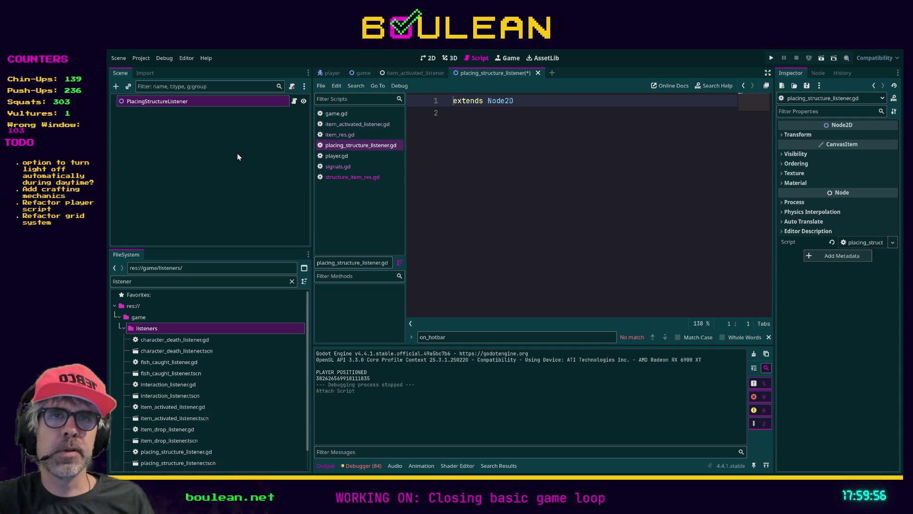
left_click(232, 167)
left_click(177, 102)
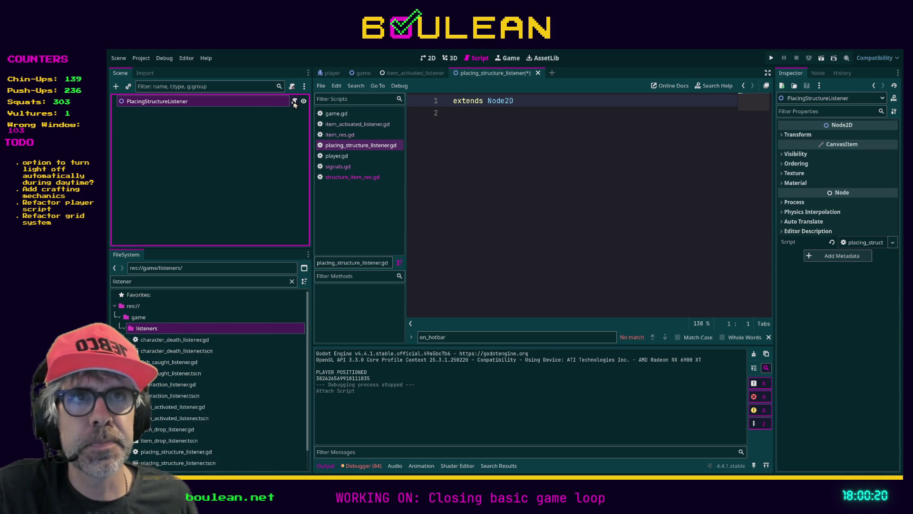
left_click(295, 101)
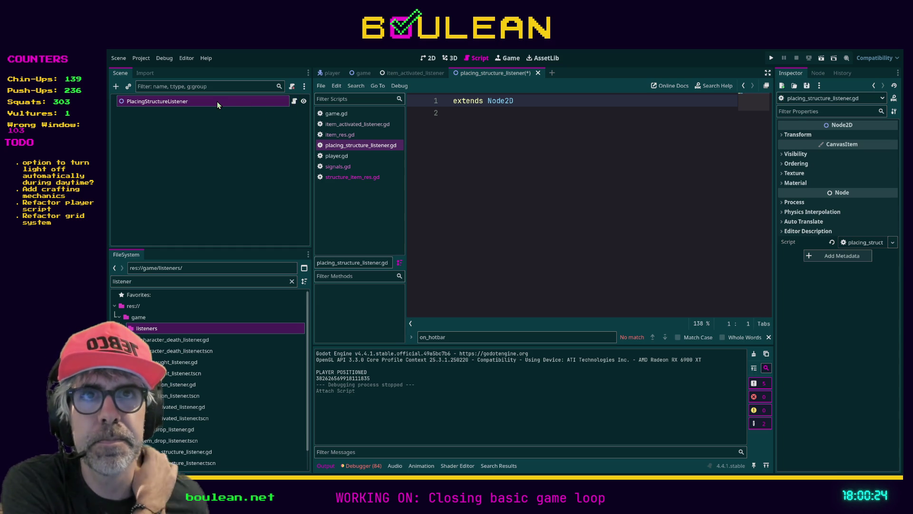
left_click(185, 102)
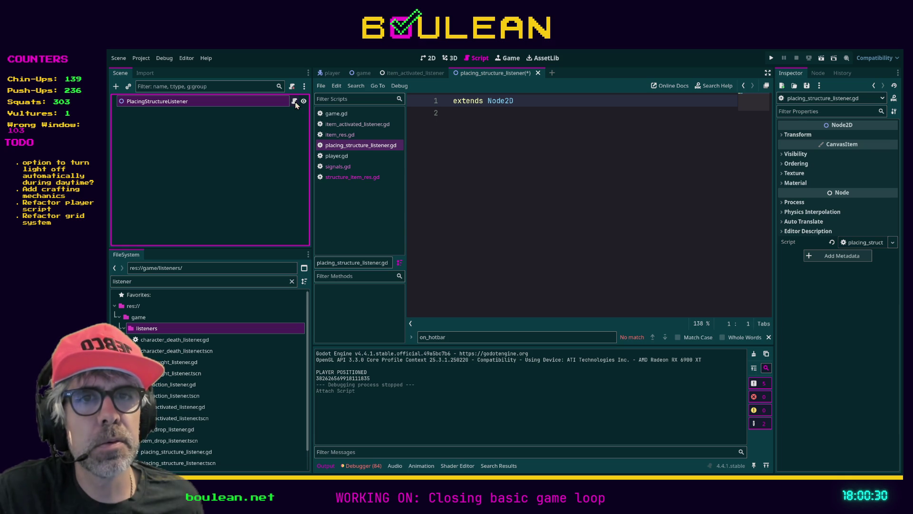
double_click(161, 355)
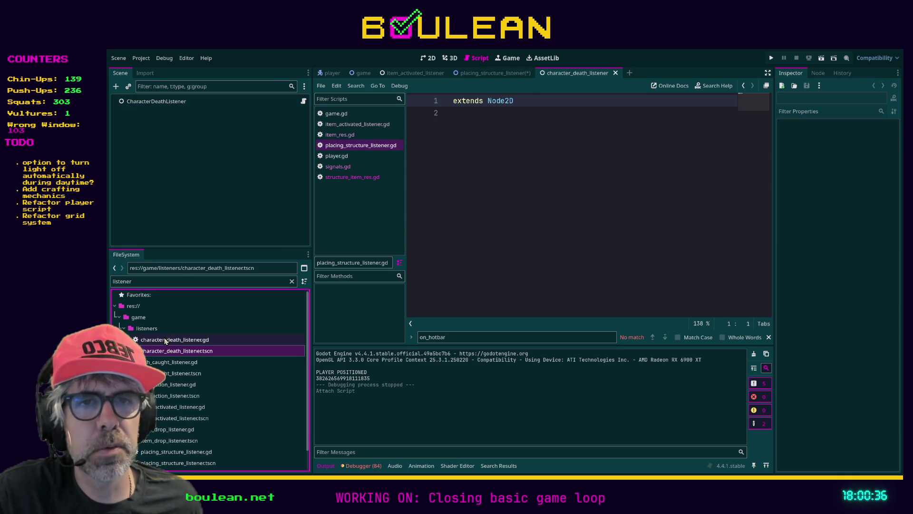
Rename the placing_structure_listener scene and script to player_building_listener.tscn and player_building_listener.gd
scroll(184, 352, "down", 1)
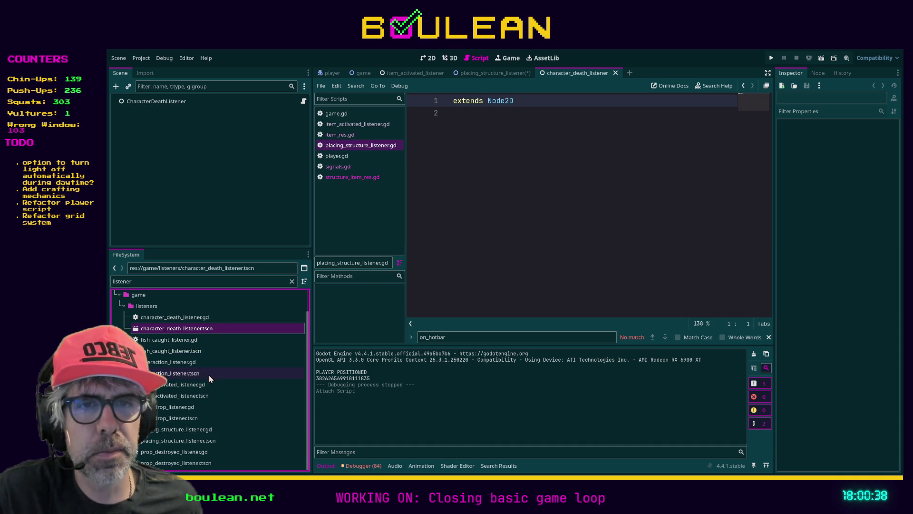
left_click(187, 429)
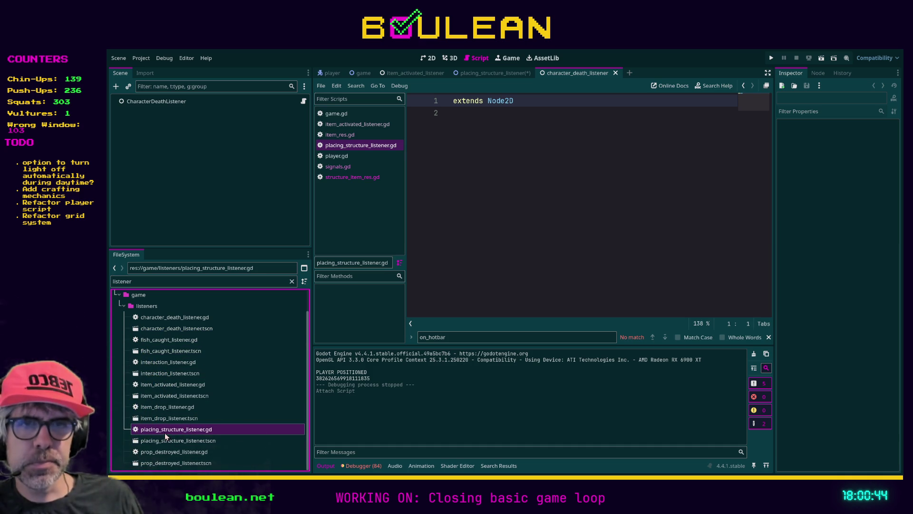
left_click(175, 441)
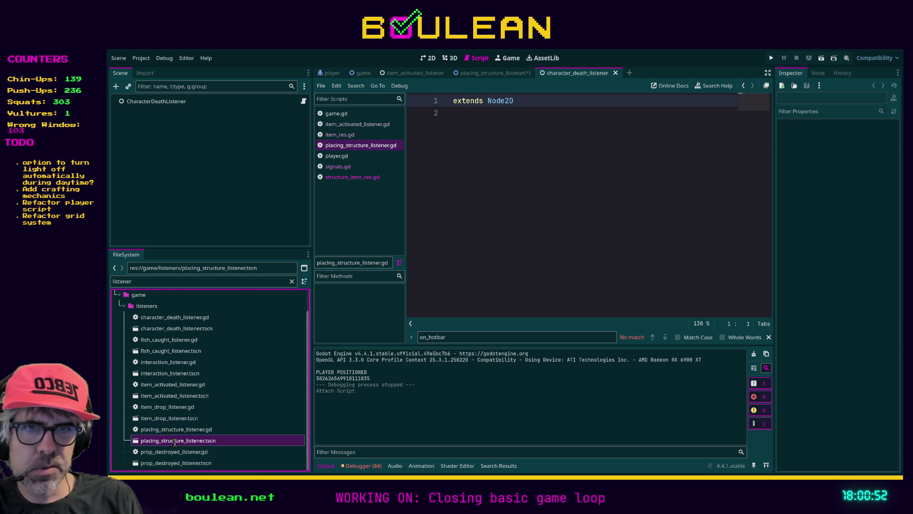
key("Return")
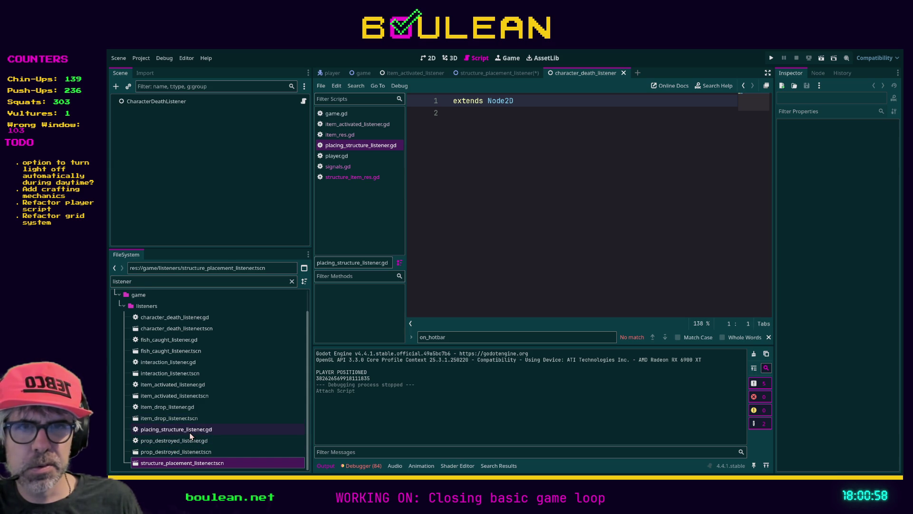
left_click(189, 429)
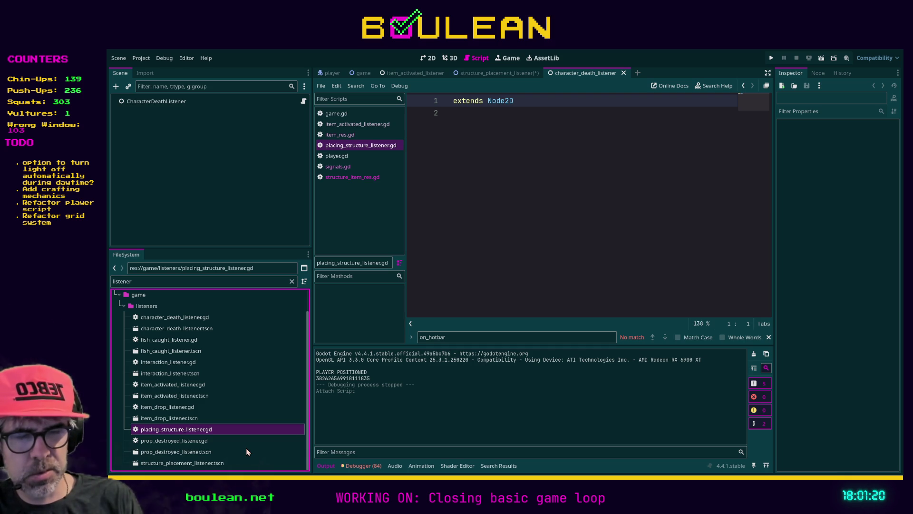
type("yer_build")
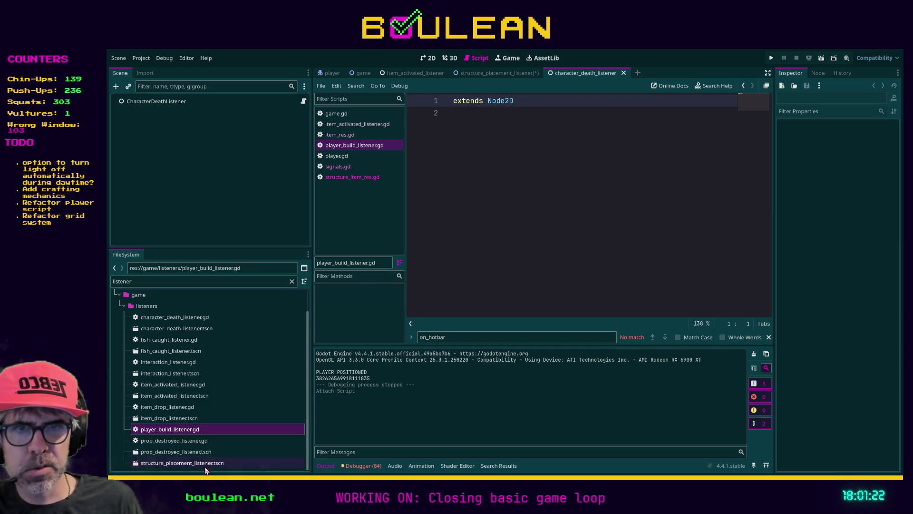
left_click(185, 465)
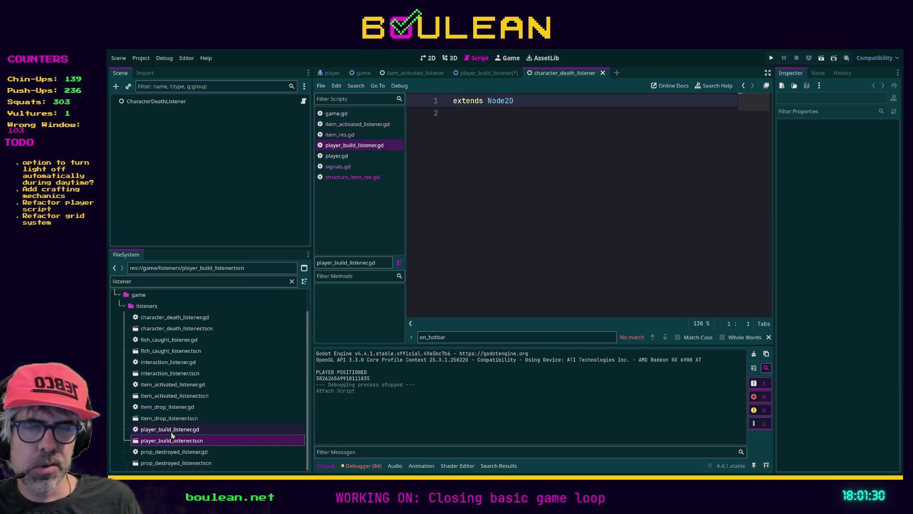
left_click(173, 431)
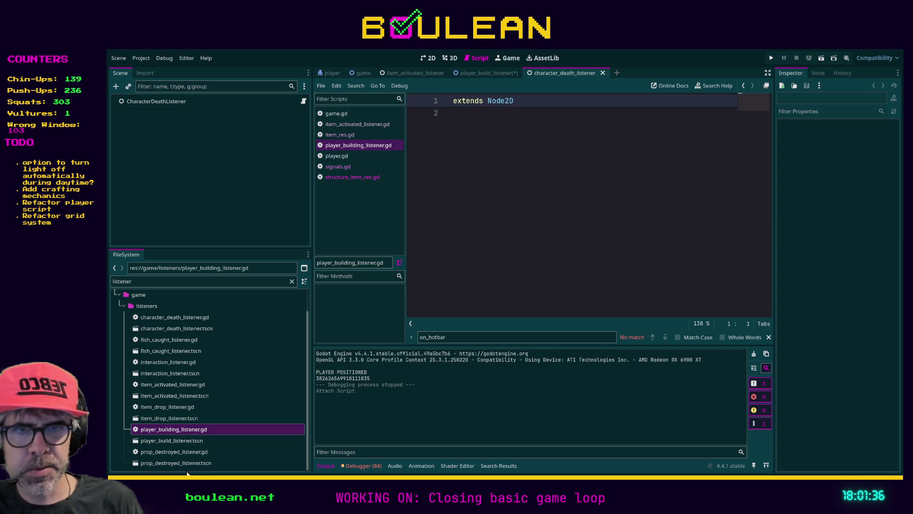
left_click(160, 441)
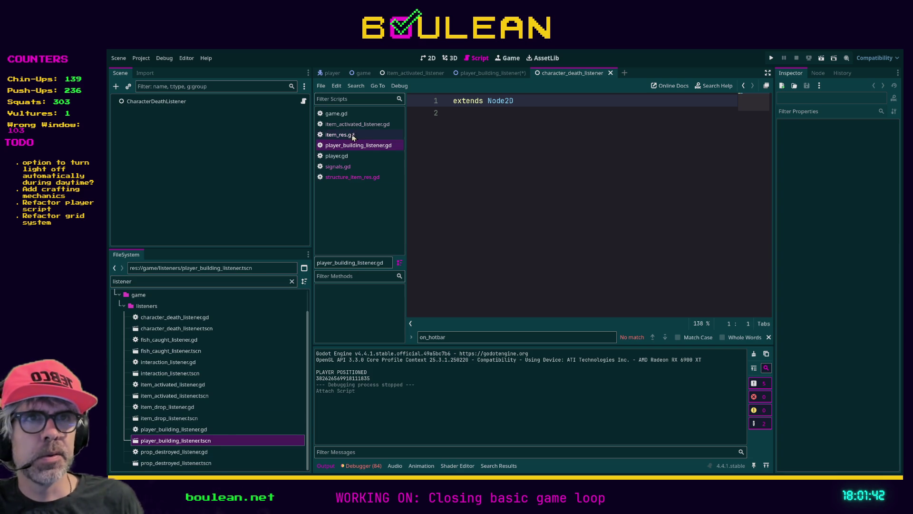
left_click(338, 166)
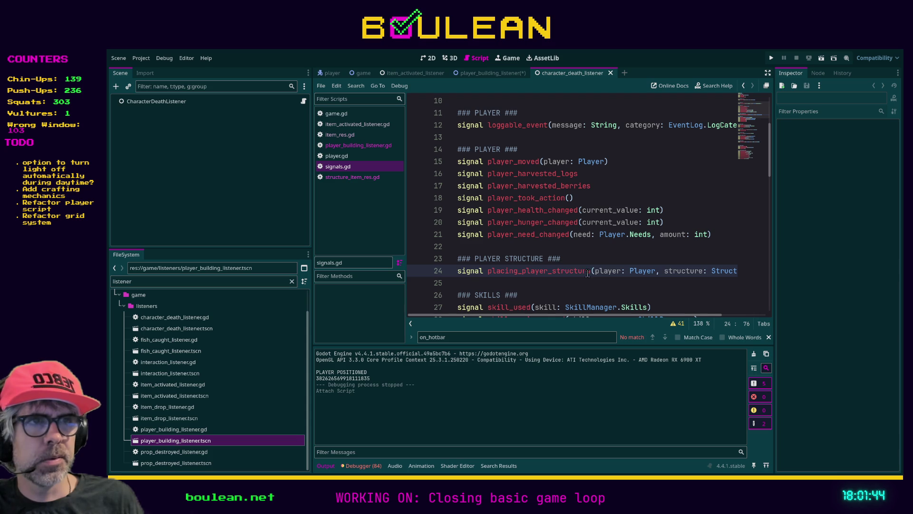
Rename the placing_player_structure signal in signals.gd to player_building
double_click(525, 271)
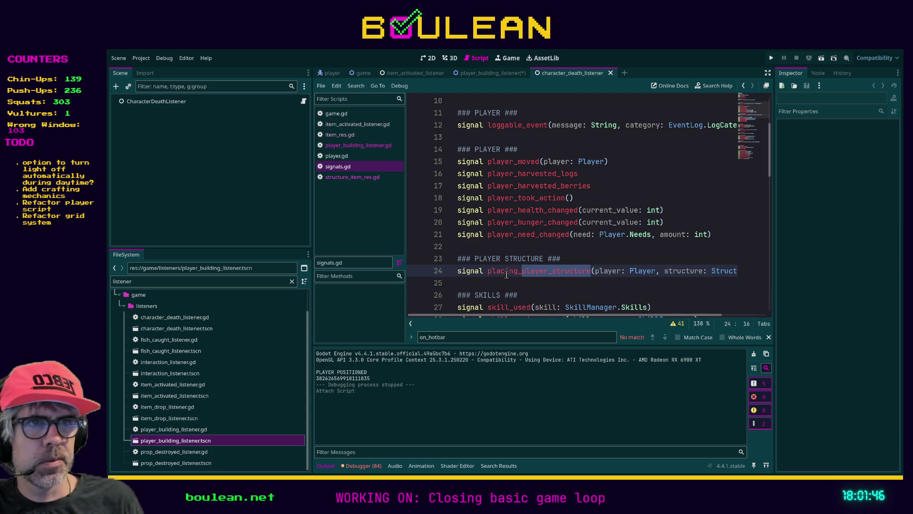
left_click(488, 271, "shift")
type("player_building")
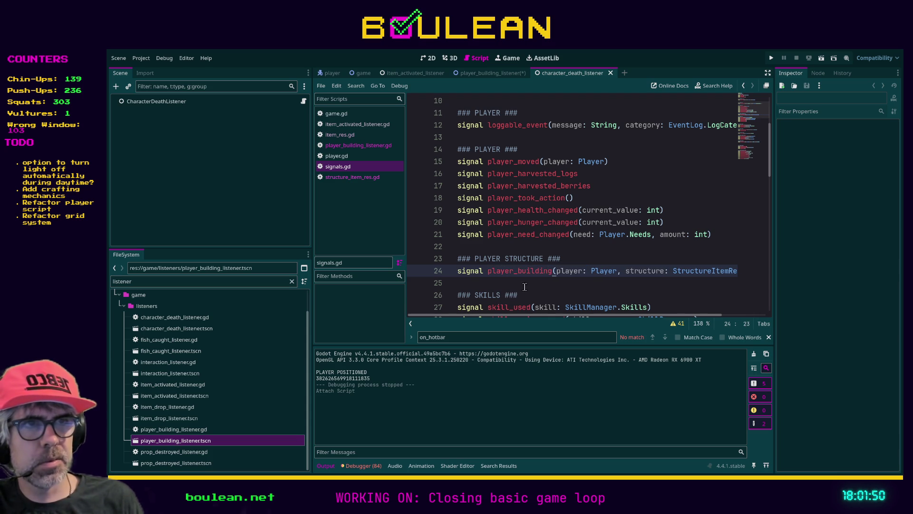
key("Down")
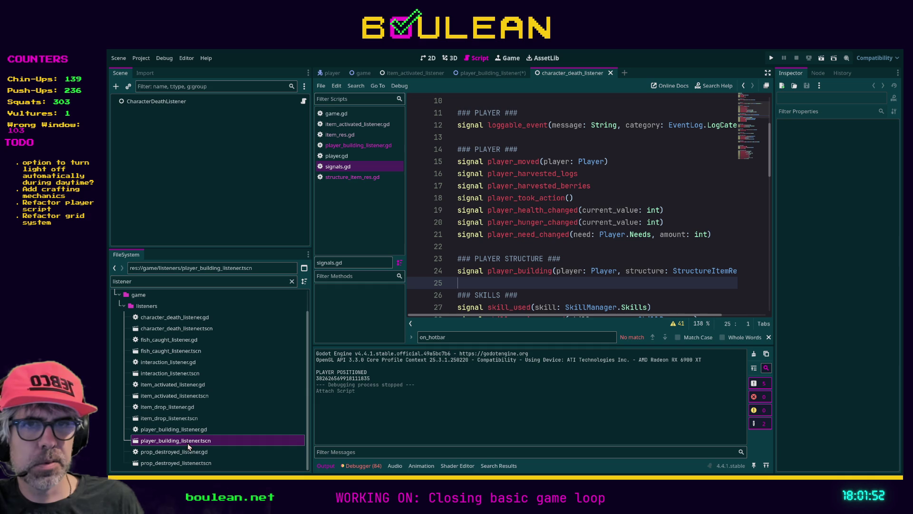
Add class_name PlayerBuildingListener above extends Node2D in player_building_listener.gd and save
double_click(192, 429)
double_click(189, 441)
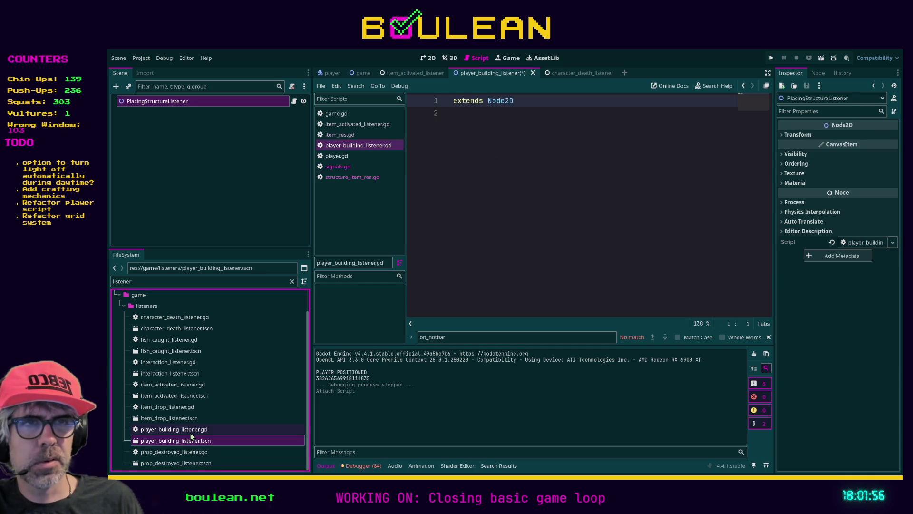
left_click(191, 428)
left_click(469, 106)
key("ctrl+shift+Return")
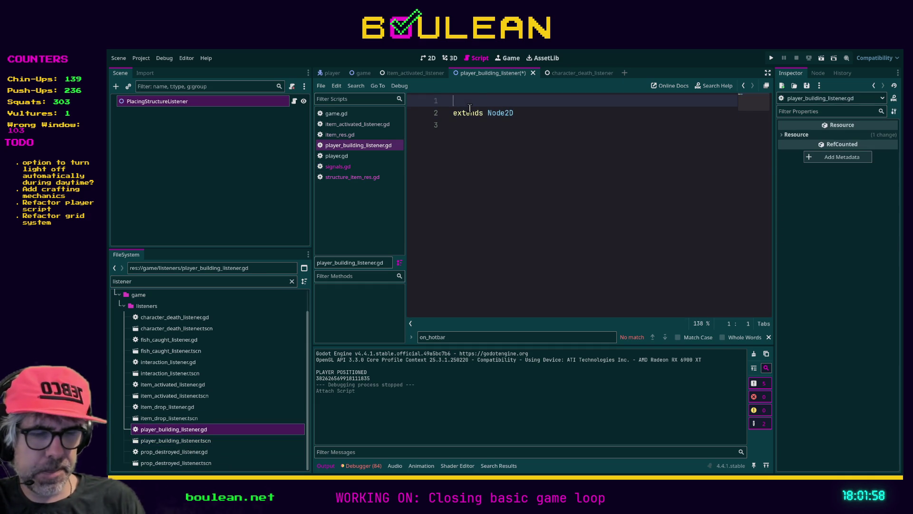
type("class_name PlayerB")
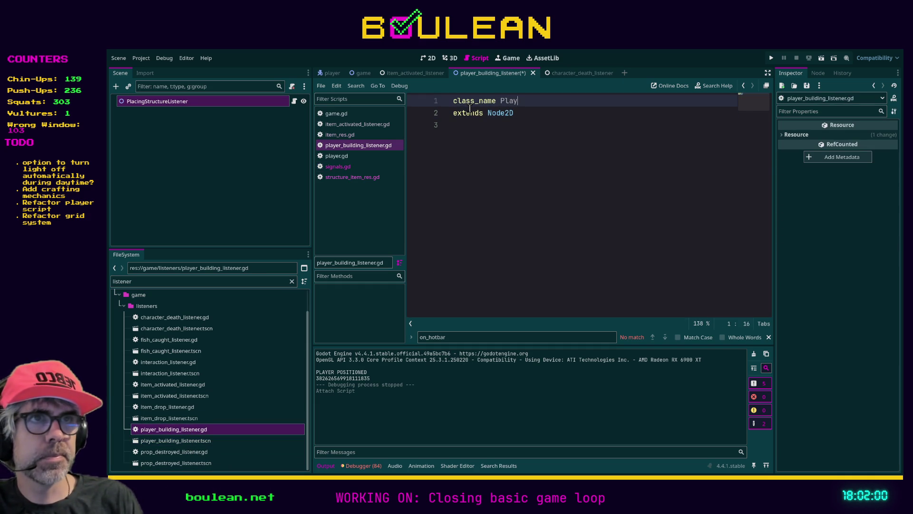
type("uildingListener")
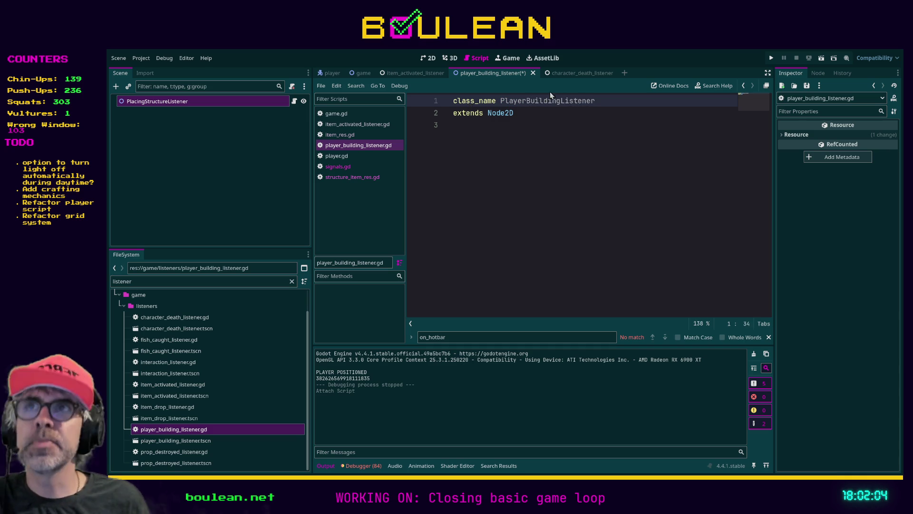
left_click(641, 163)
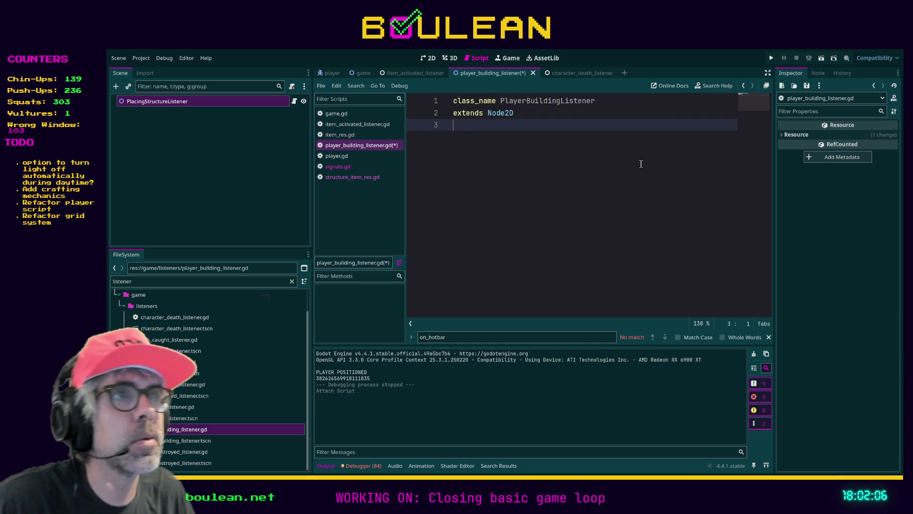
key("ctrl+s")
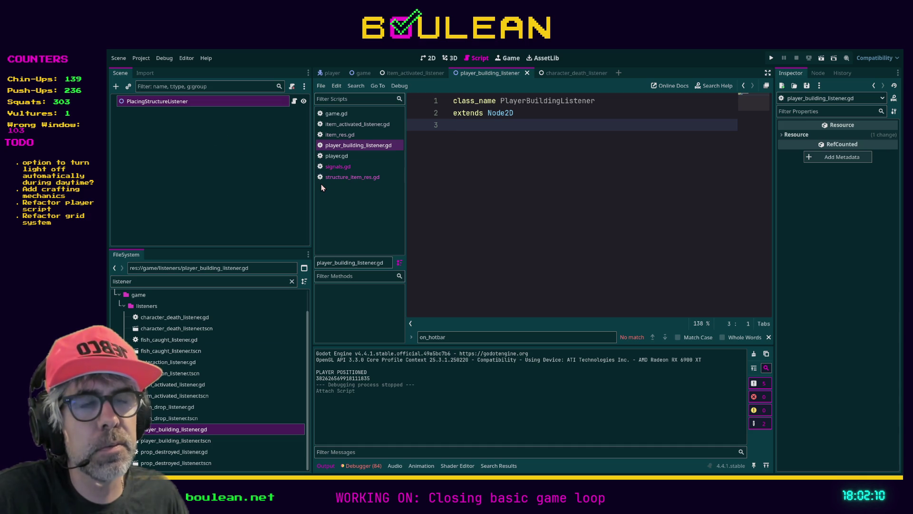
left_click(333, 168)
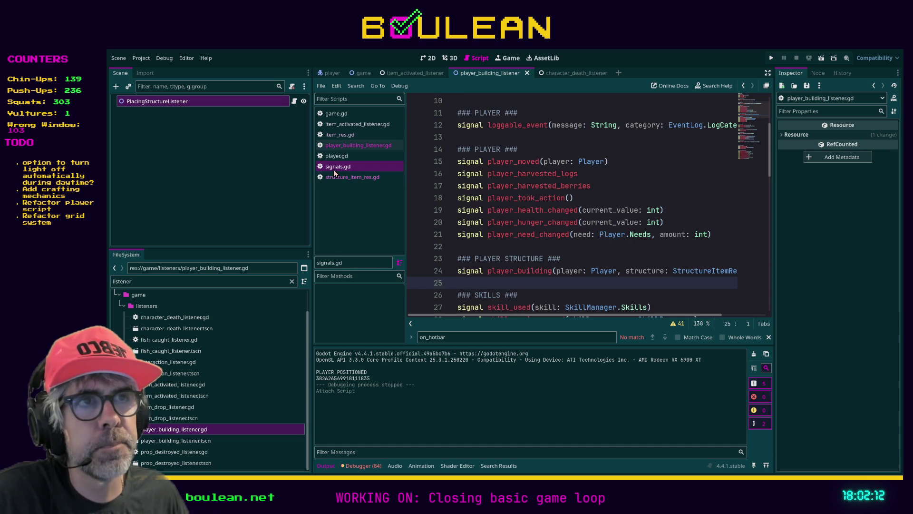
left_click(355, 146)
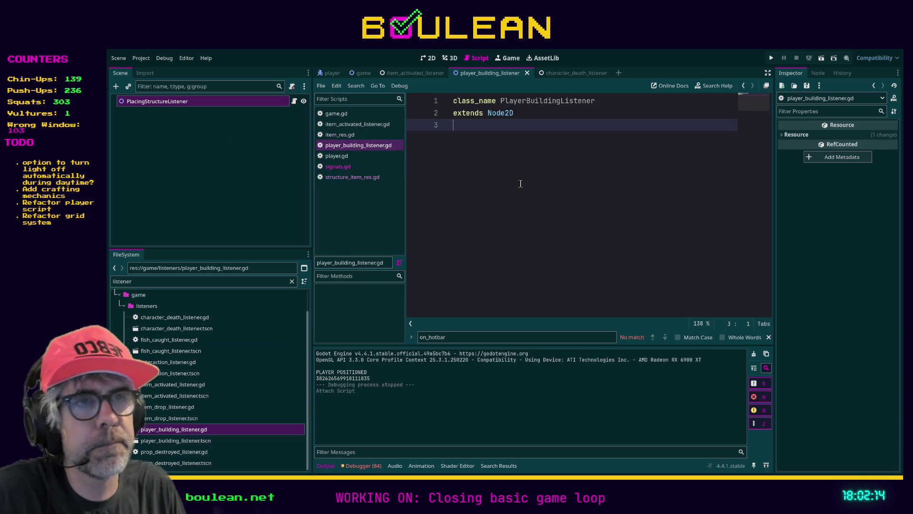
Add a _ready() function that connects Signals.player_building to the listener's handler
key("Return")
key("Return")
key("Return")
type("func _r")
key("Return")
key("Return")
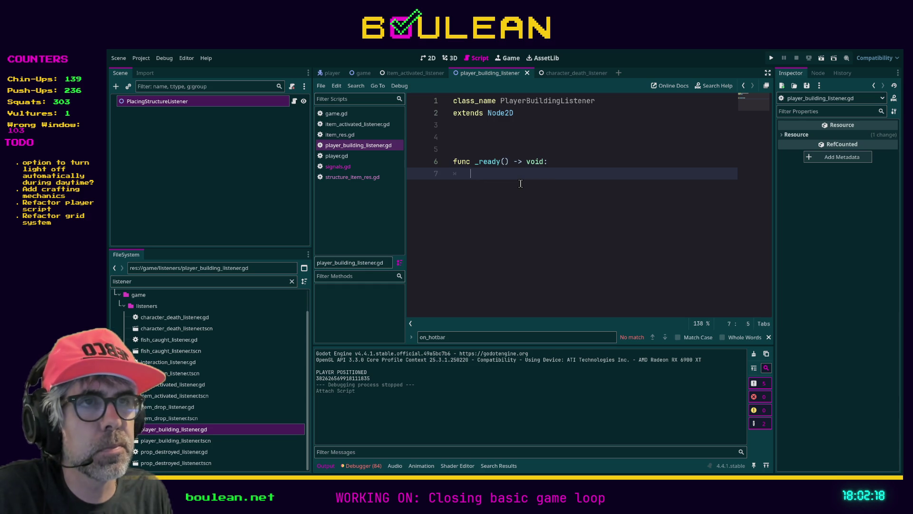
type("Signals.play")
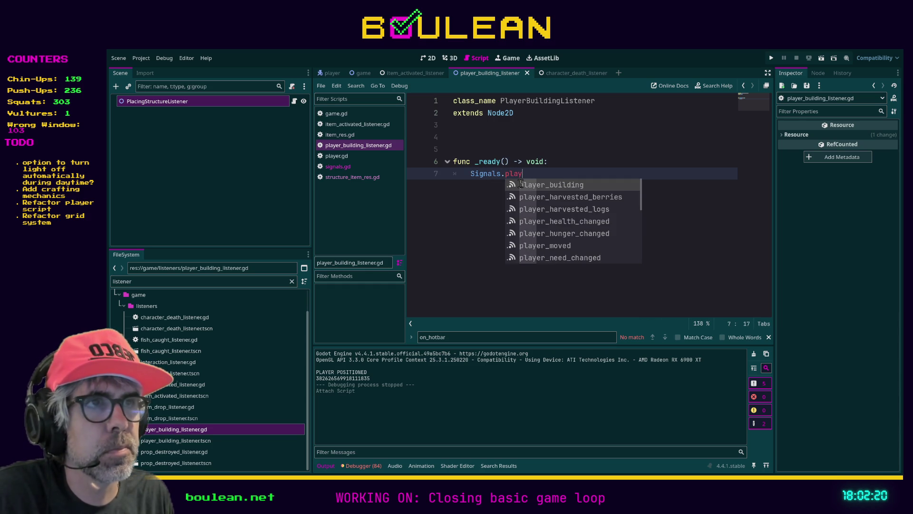
key("Return")
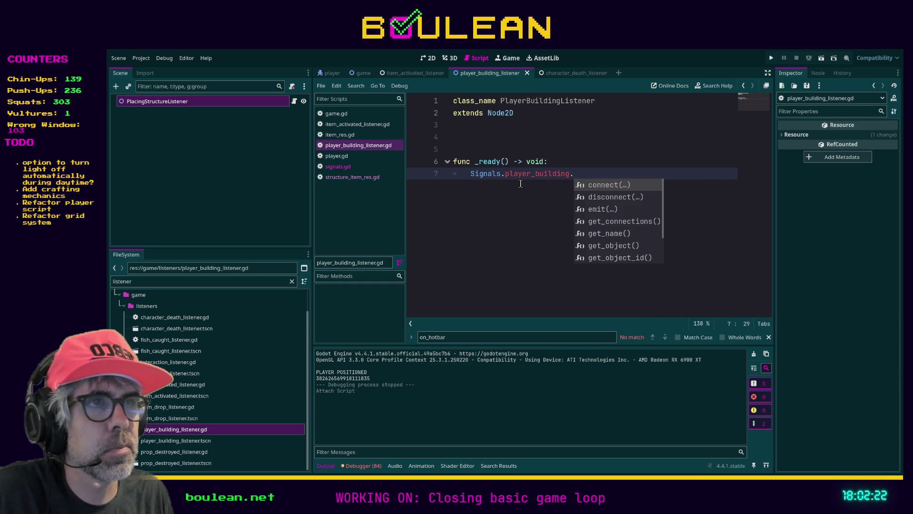
key("Return")
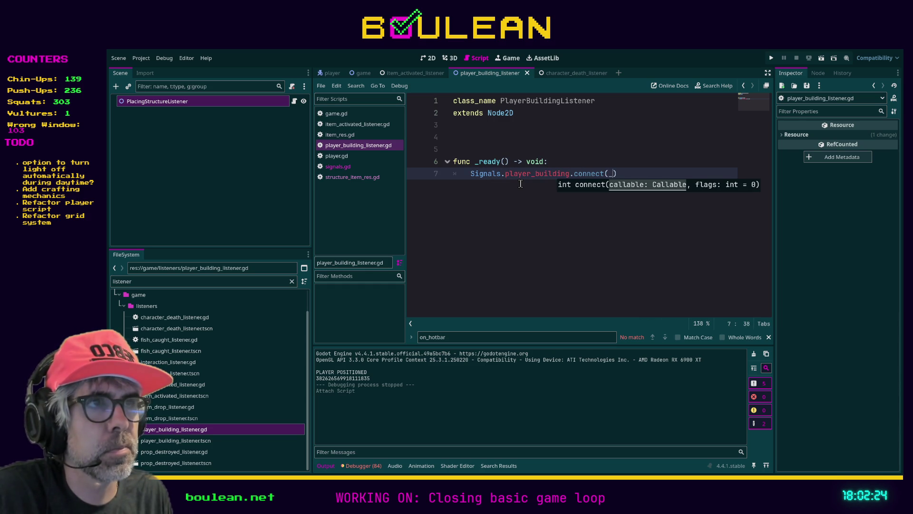
type("on_player_")
type("n_player_building")
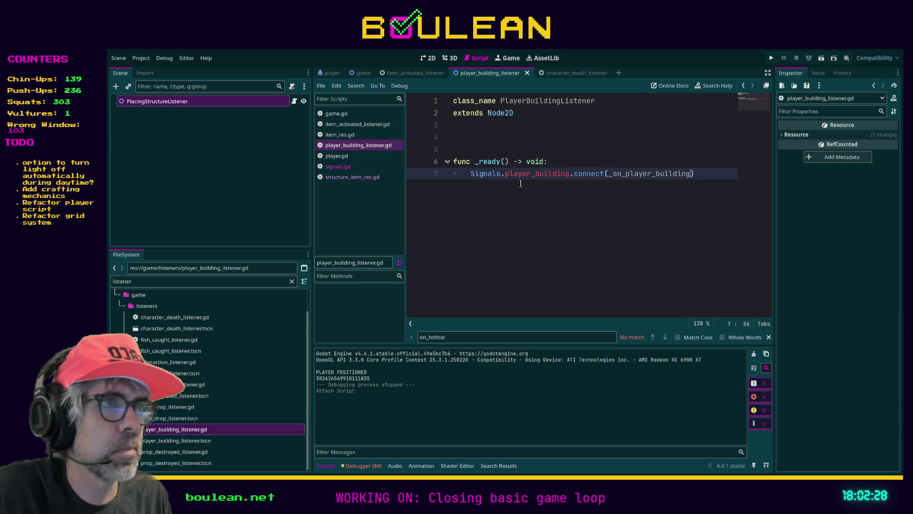
key("Return")
key("Return")
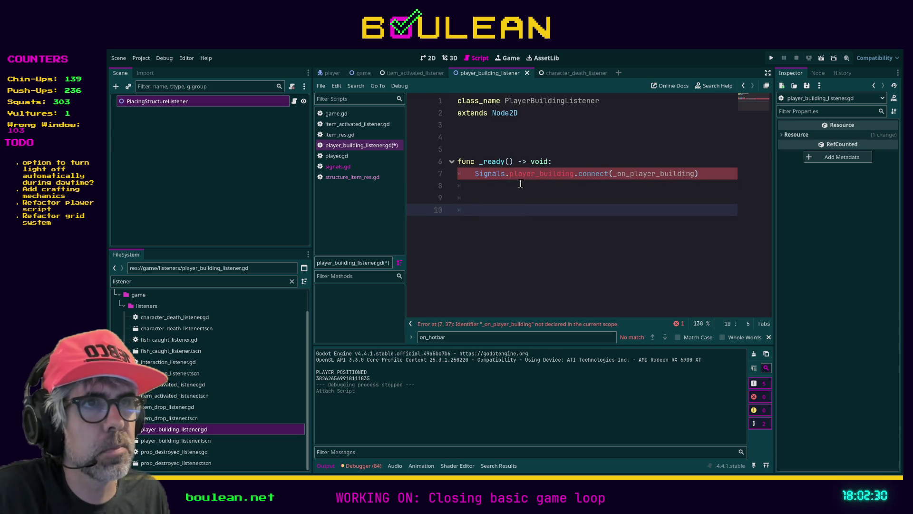
key("BackSpace")
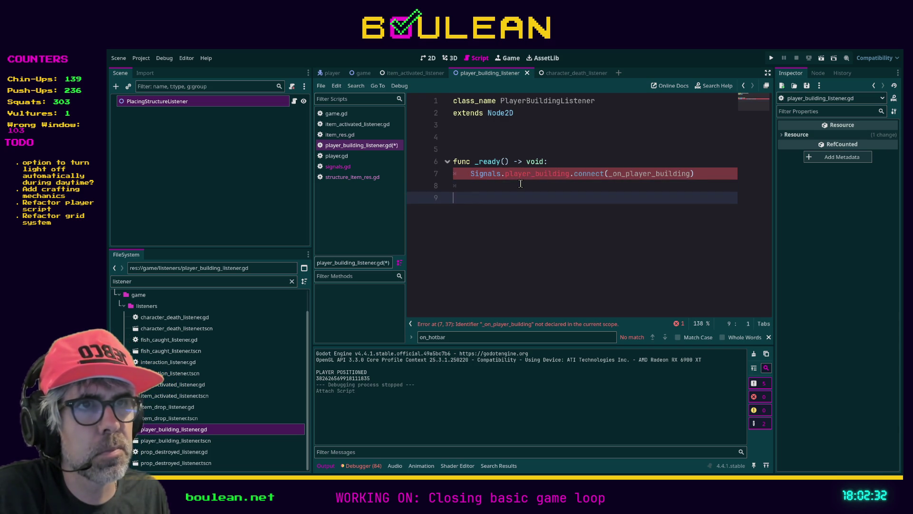
key("Return")
Declare _on_player_building(player: Player, structure: StructureItemRes) -> void as the handler
type("func _")
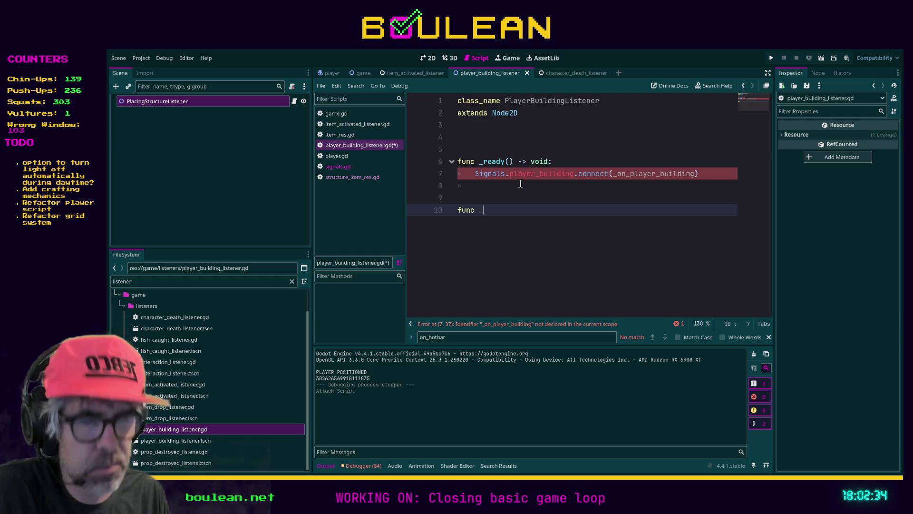
type("on_player_")
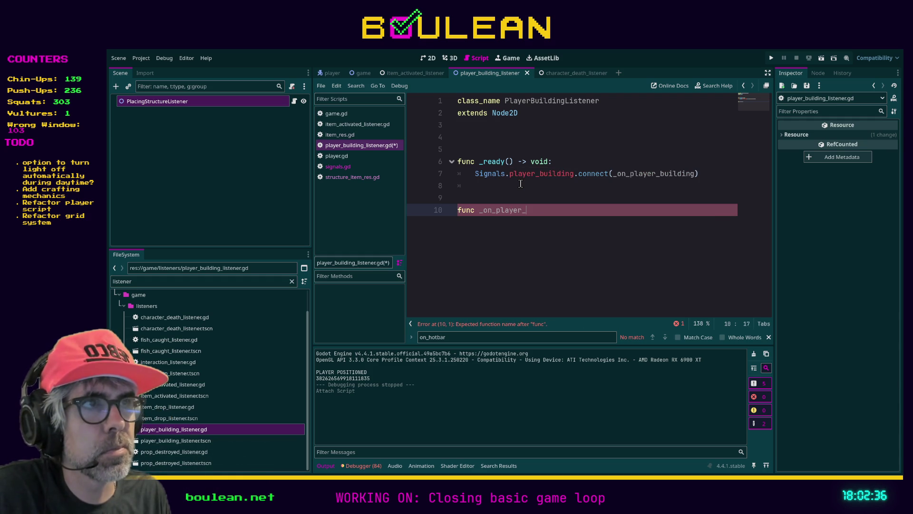
type("building() -> void")
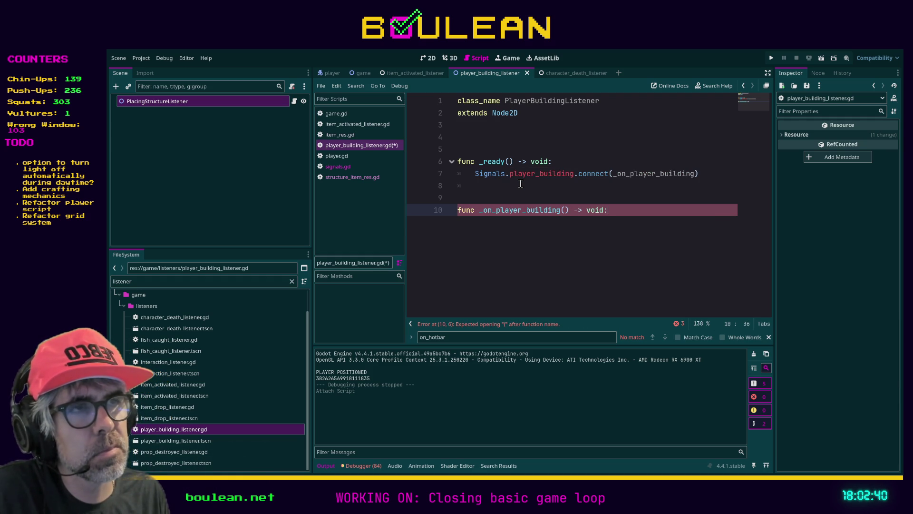
type(":")
key("Return")
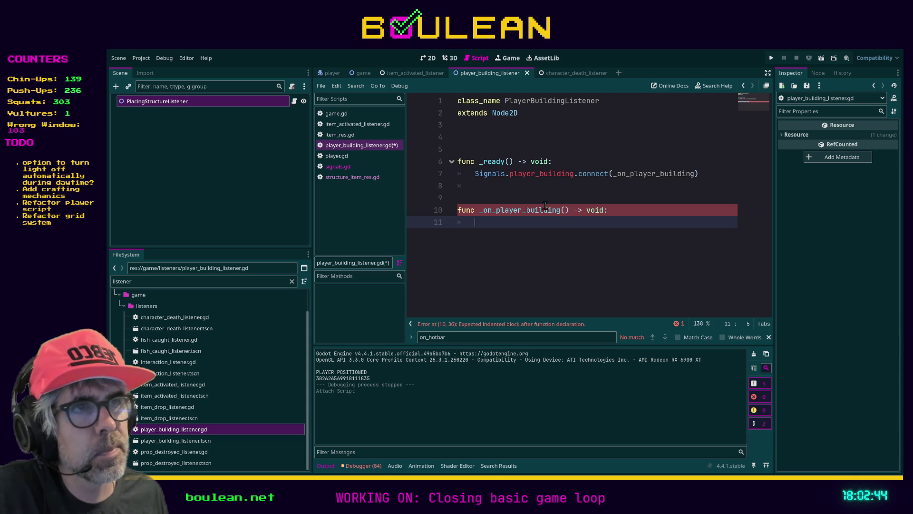
left_click(565, 210)
type("player:")
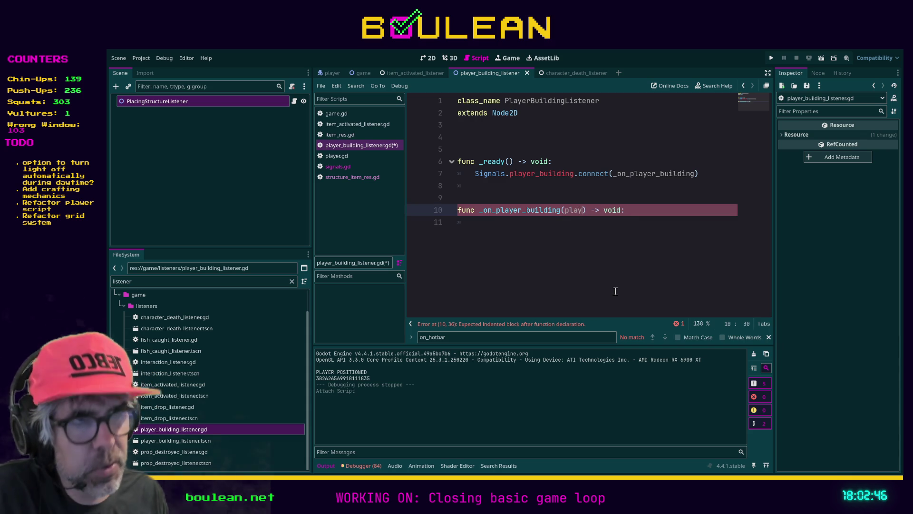
type(" Player, ")
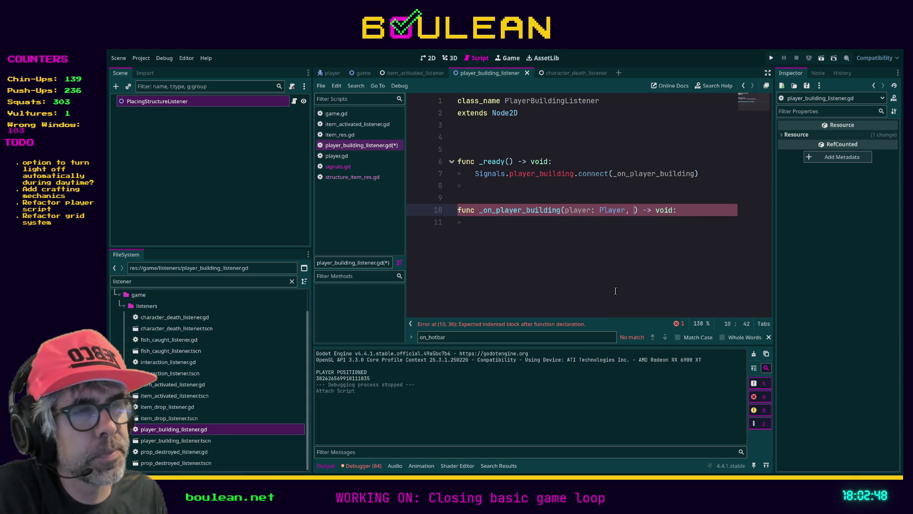
type("structure: S")
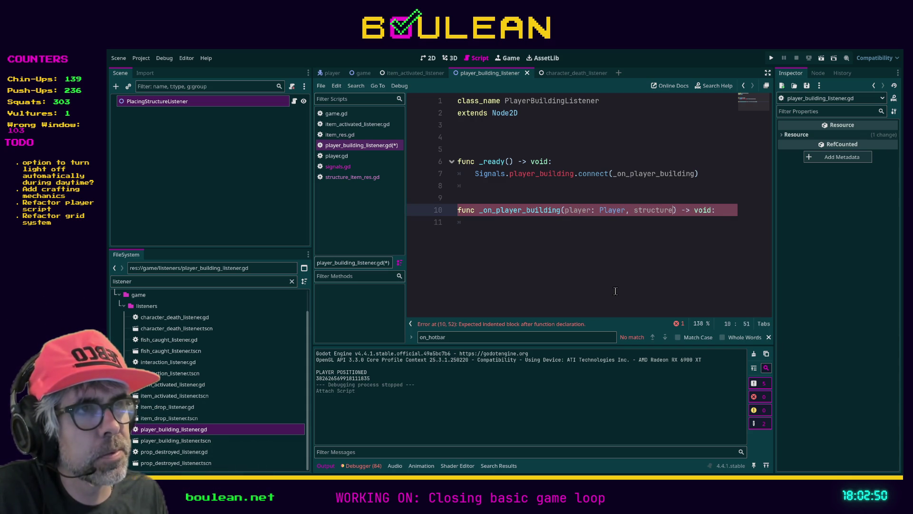
type("truc")
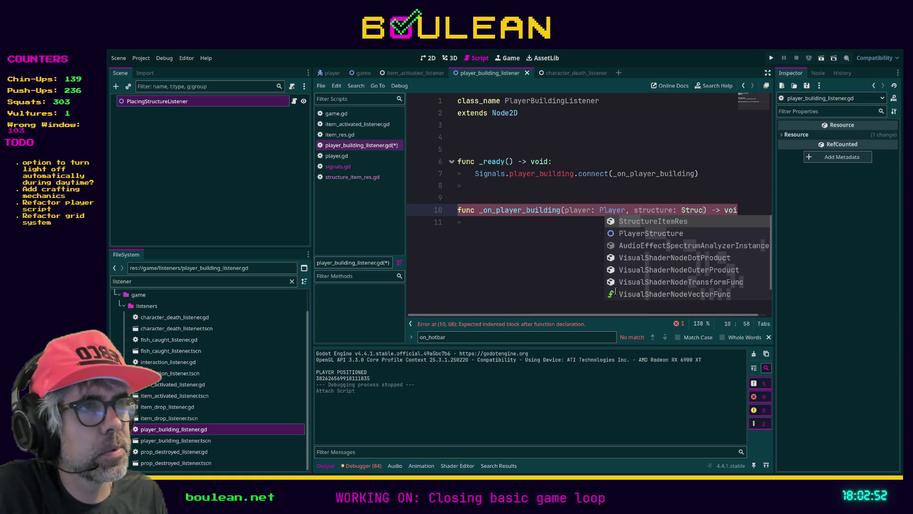
key("Return")
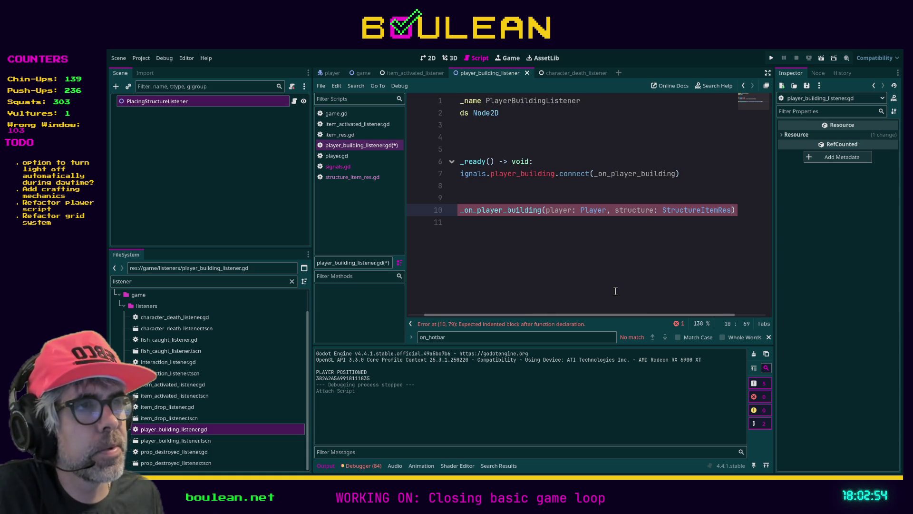
key("Return")
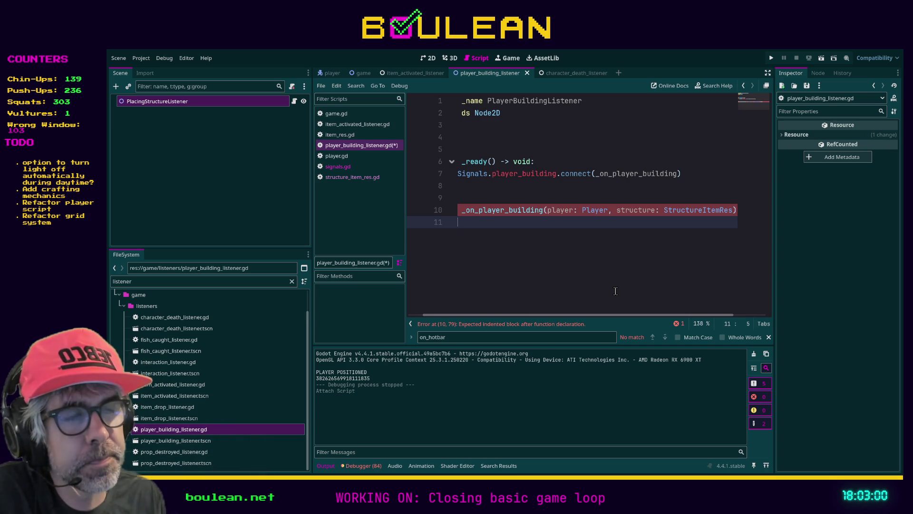
Make the handler print "Attempting to place " plus str(structure.name_singular), and save
type("print(")
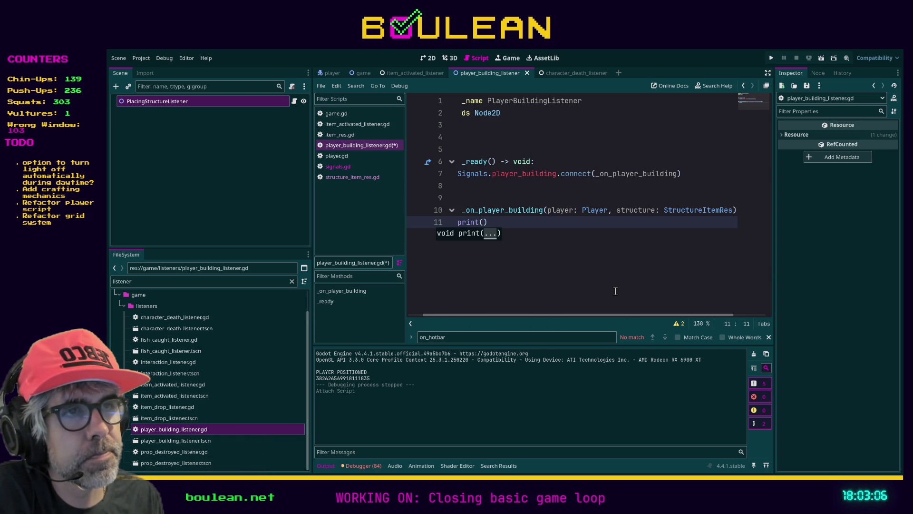
type("\"")
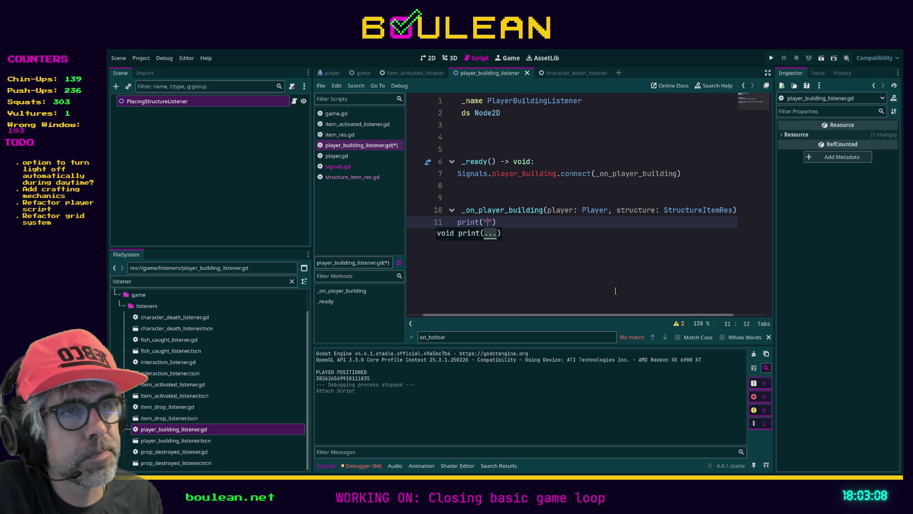
type("uesting")
key("BackSpace")
key("BackSpace")
key("BackSpace")
key("BackSpace")
key("BackSpace")
key("BackSpace")
type("empting to pla.,")
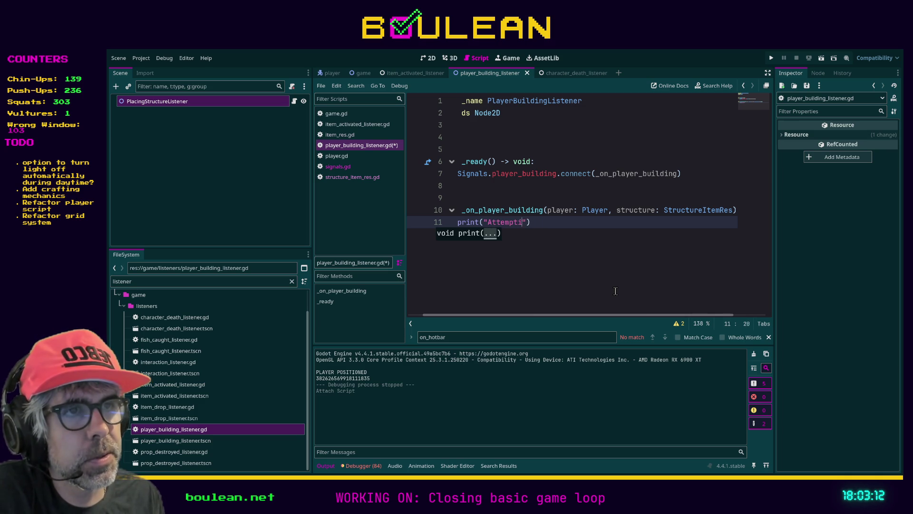
key("BackSpace")
key("BackSpace")
key("BackSpace")
type("ce \" ")
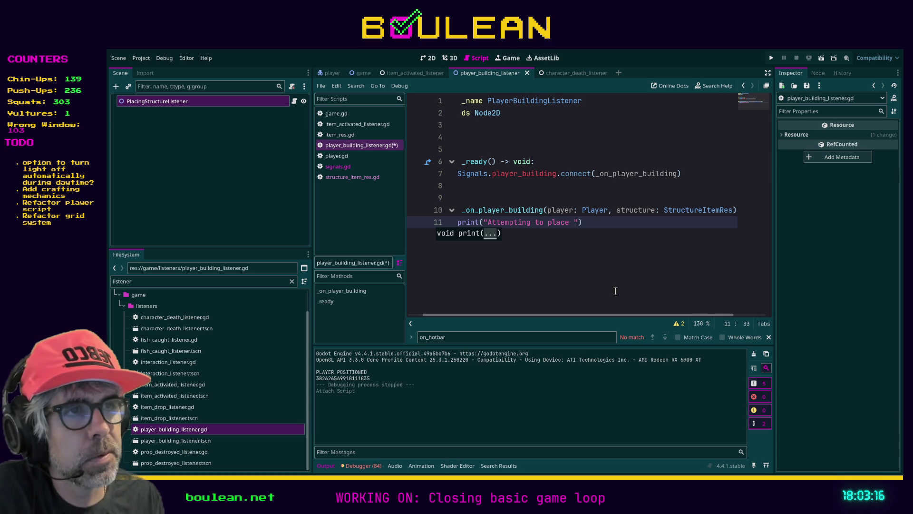
type("+ str")
type("(struc")
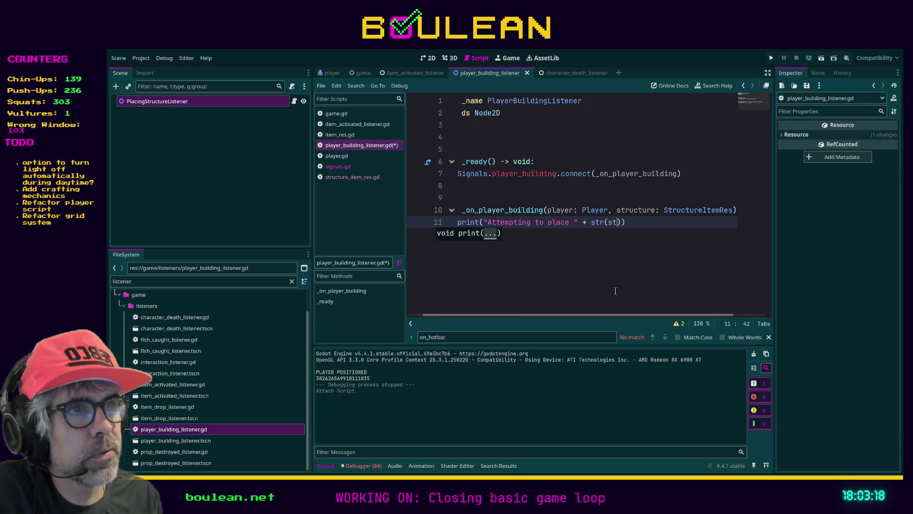
type("ture.nam")
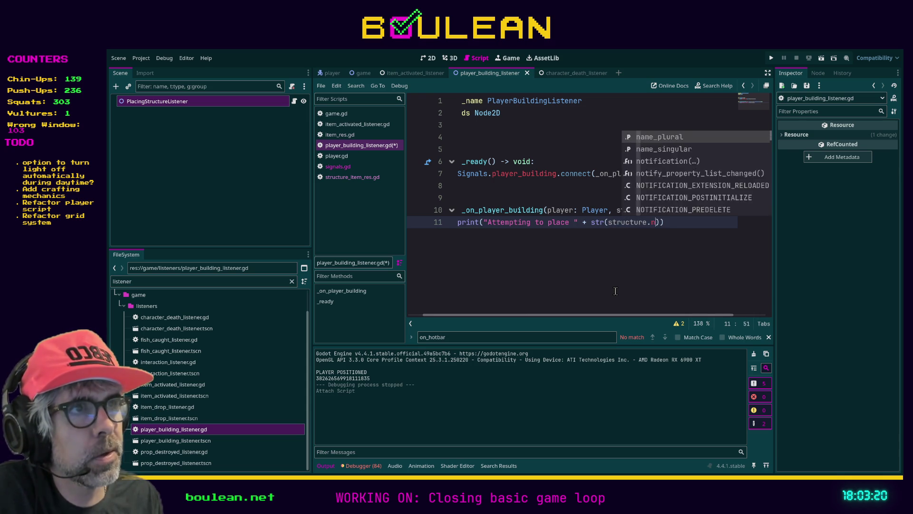
key("Down")
key("Return")
key("End")
key("ctrl+s")
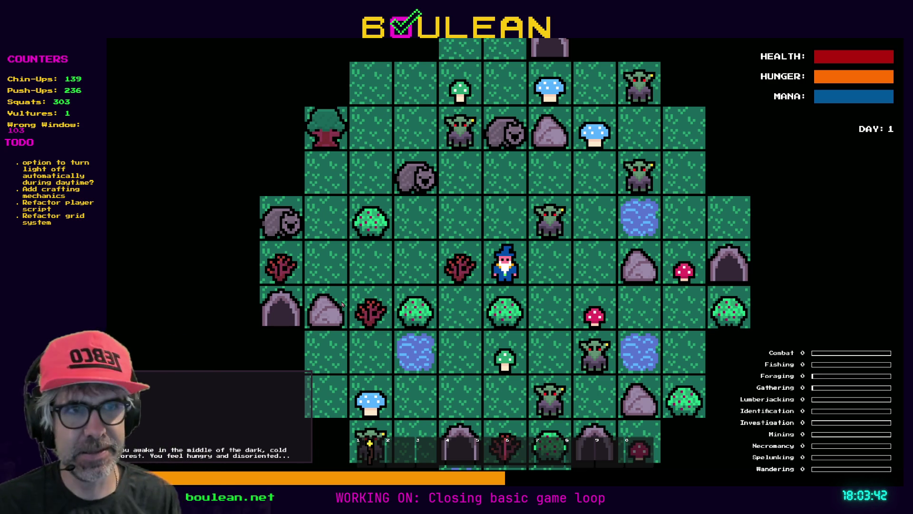
In the running game, switch on free crafting and craft a Camp Fire
key("F1")
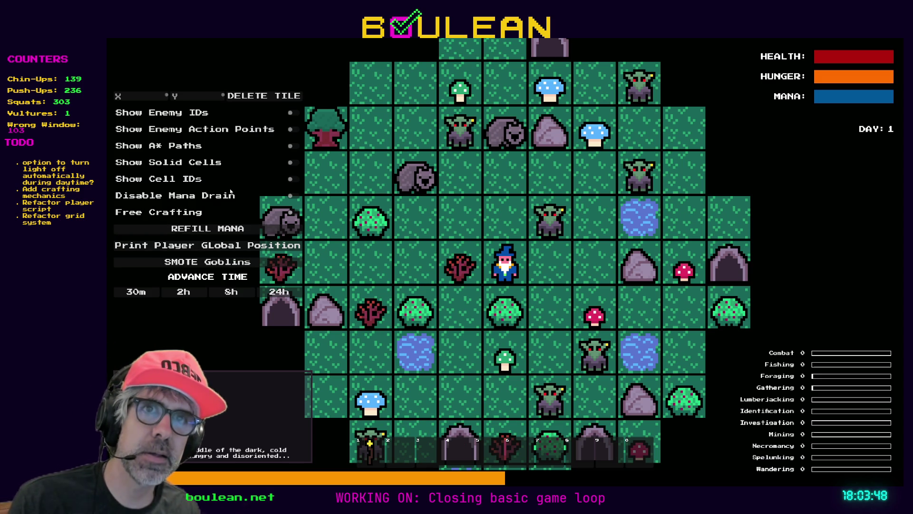
left_click(292, 214)
key("c")
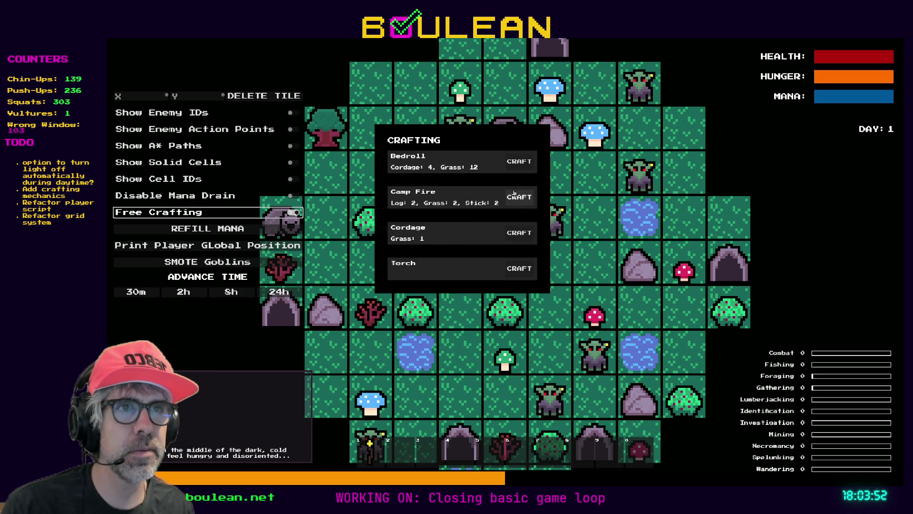
left_click(515, 195)
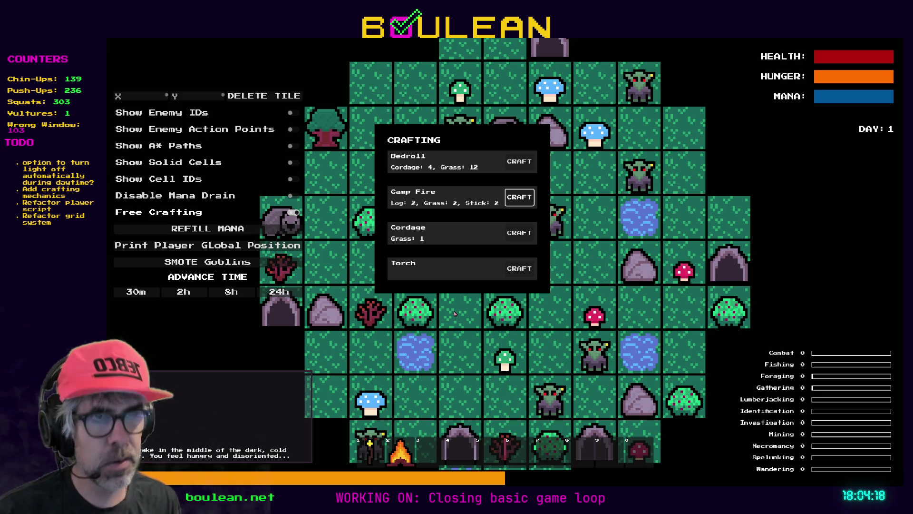
Hide the debug panel, close the crafting panel, and stop the game
key("grave")
key("grave")
key("grave")
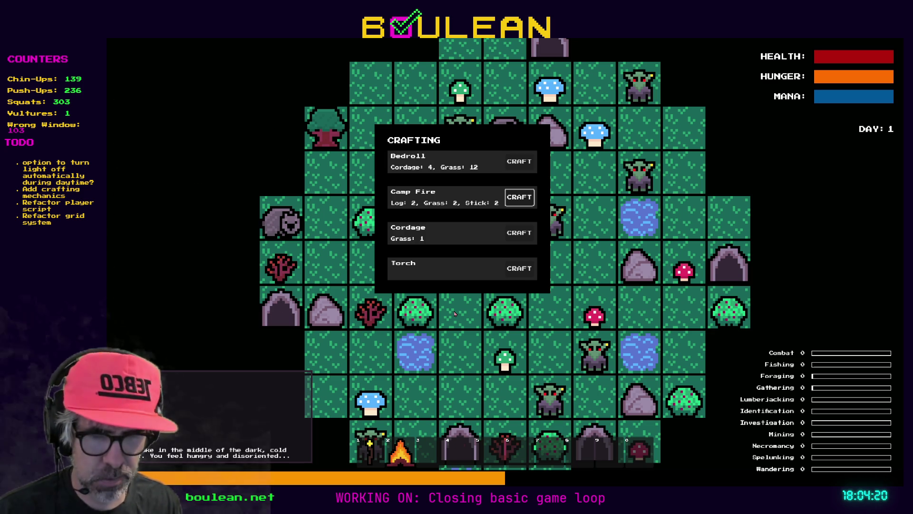
key("Escape")
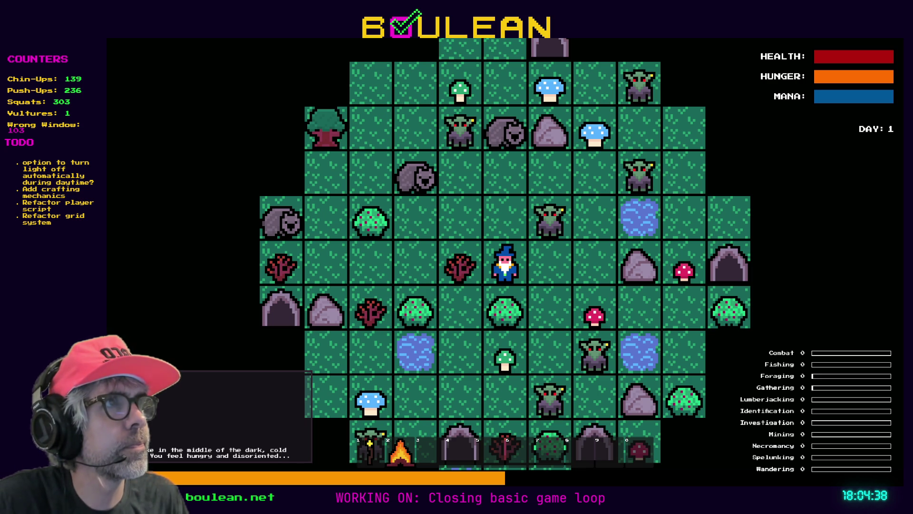
key("F8")
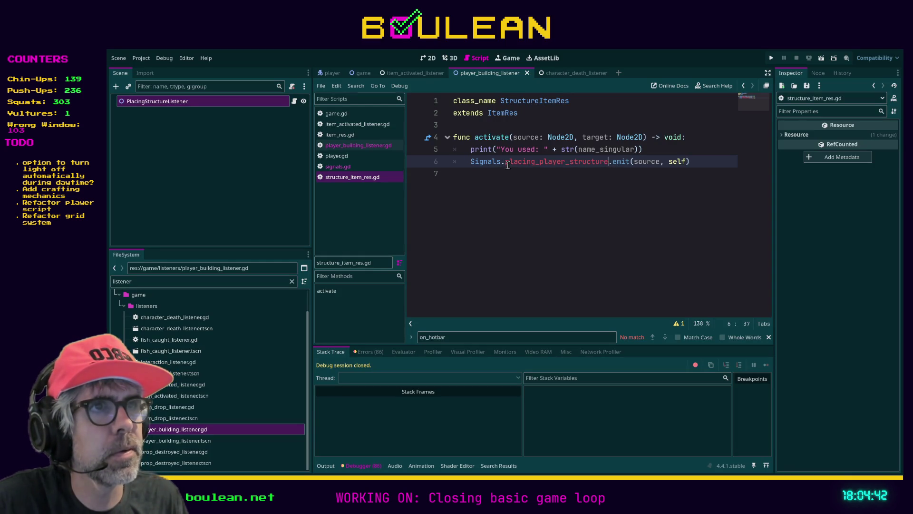
Change the emitted signal on line 6 from placing_player_structure to player_building
left_click(609, 162, "shift")
key("BackSpace")
type("l")
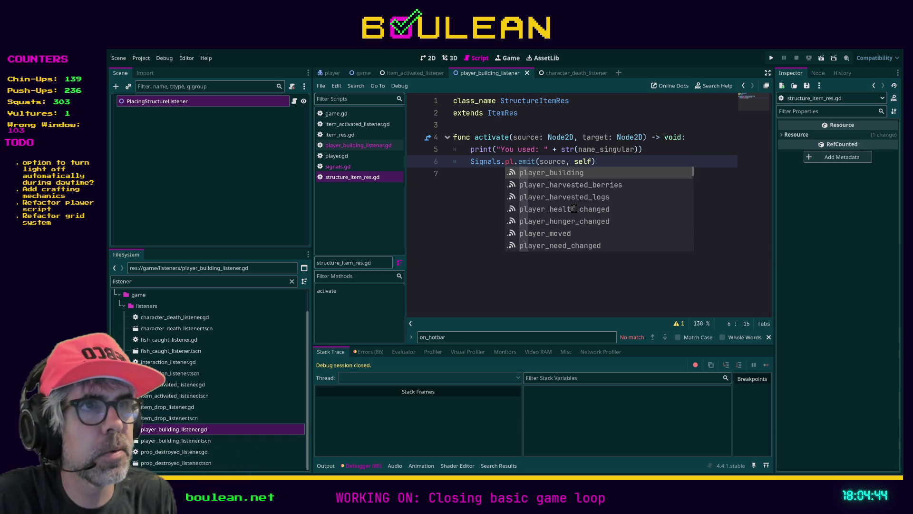
key("Return")
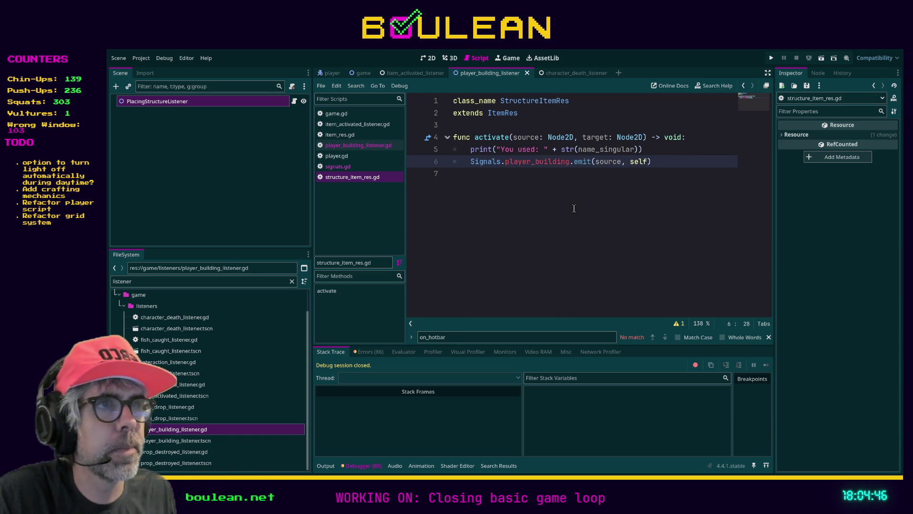
Run the game, enable Free Crafting, craft a Camp Fire, then stop the game
key("F5")
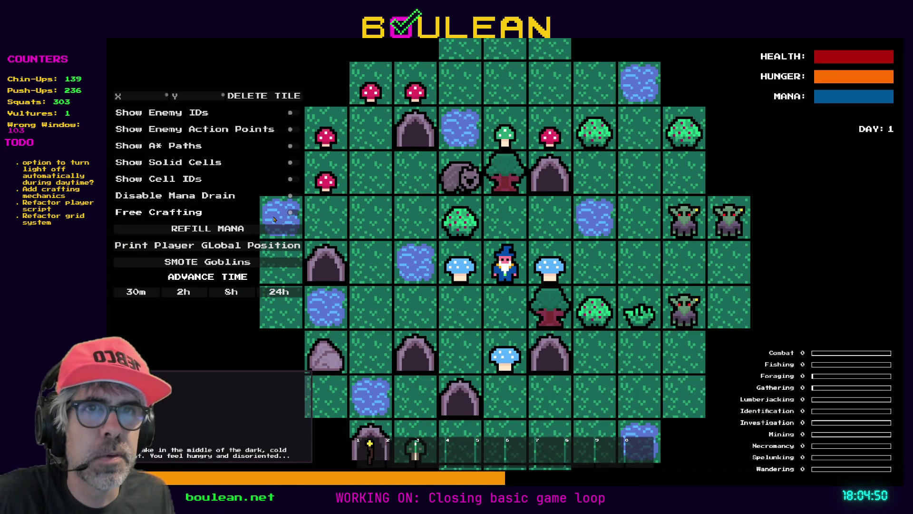
left_click(296, 212)
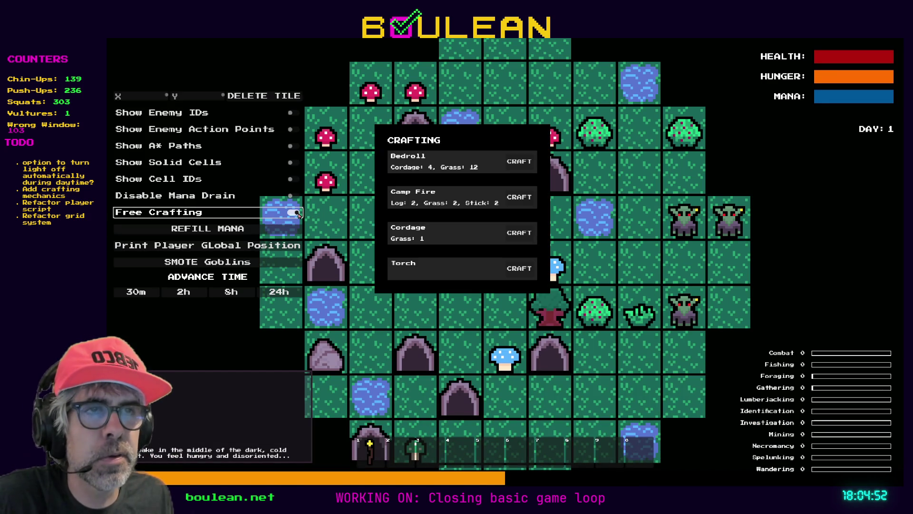
left_click(525, 202)
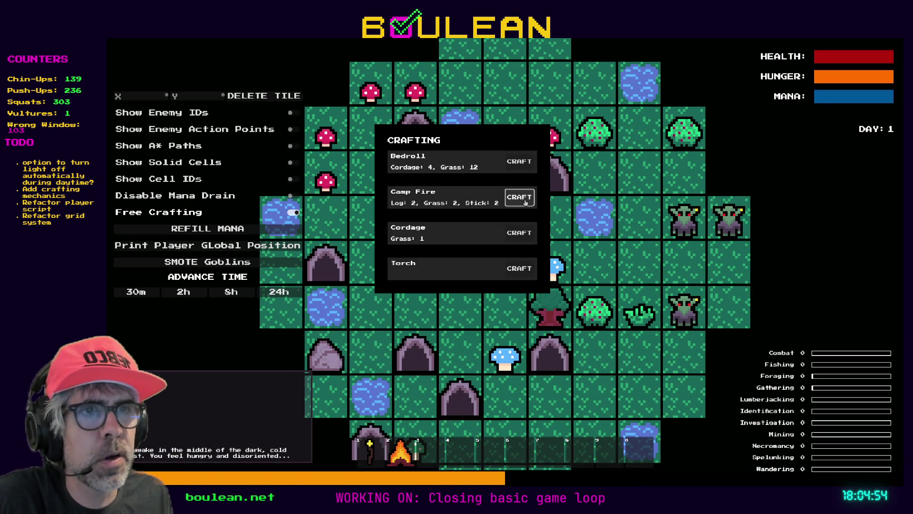
key("F8")
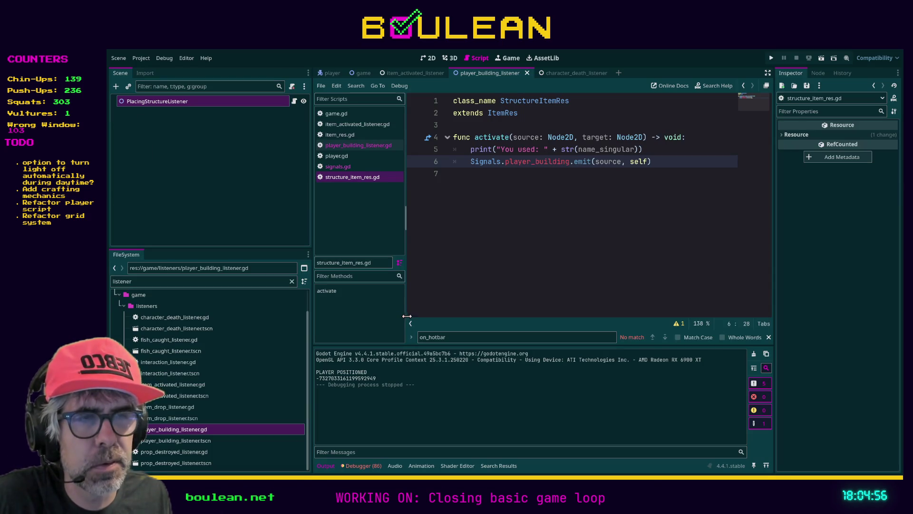
Relaunch, try crafting a Camp Fire with Disable Mana Drain, then with Free Crafting, and stop
key("F5")
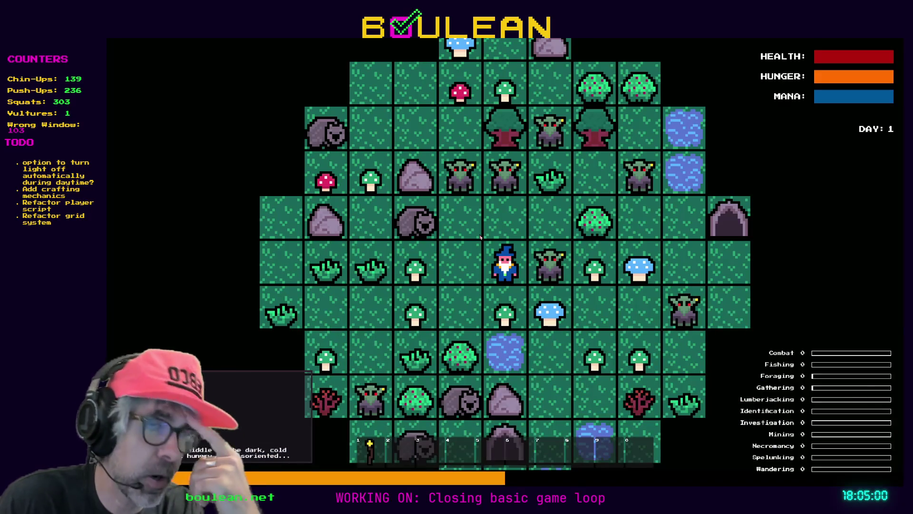
key("c")
key("c")
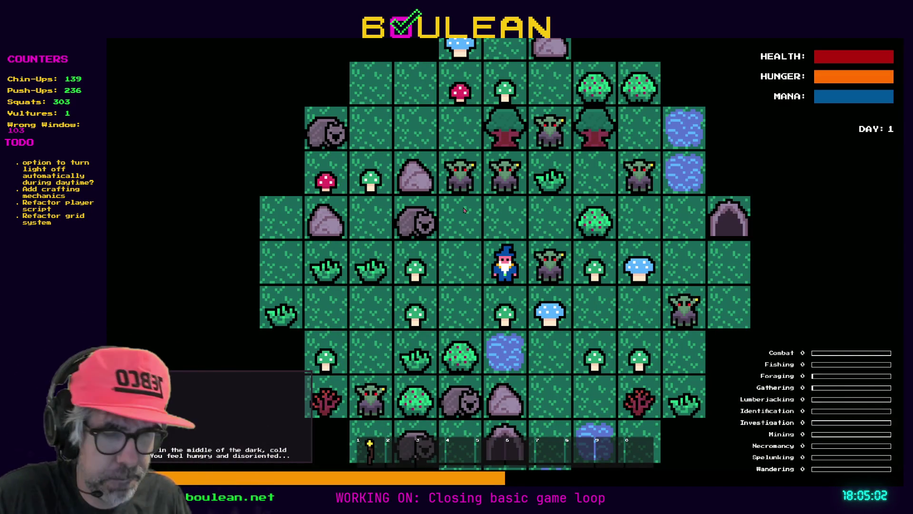
key("grave")
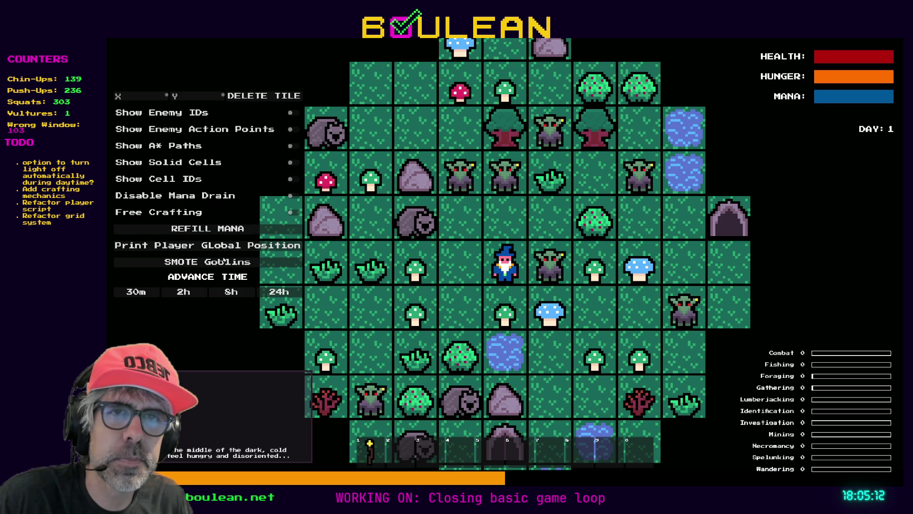
left_click(143, 196)
key("c")
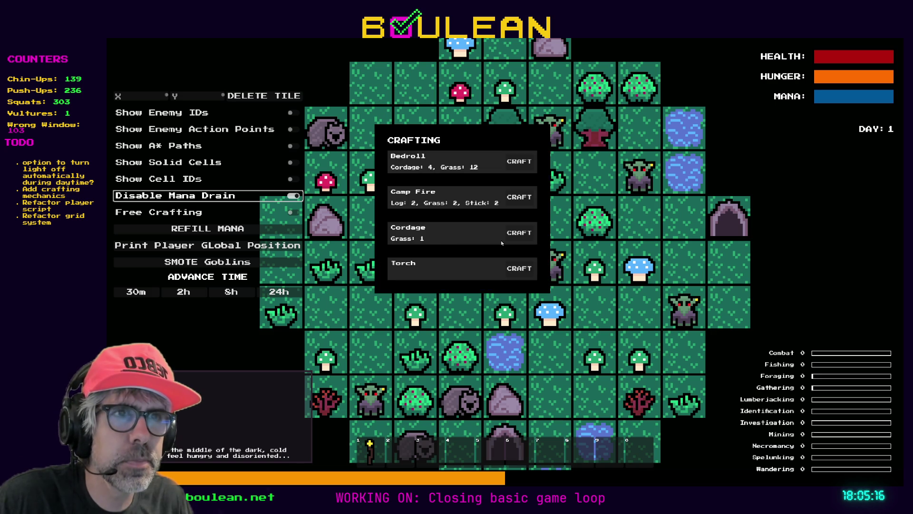
left_click(521, 200)
left_click(522, 200)
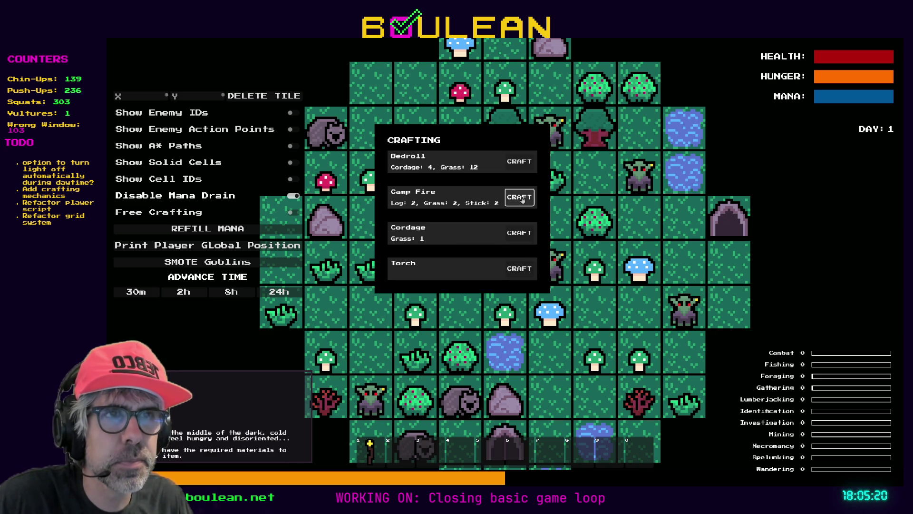
left_click(522, 200)
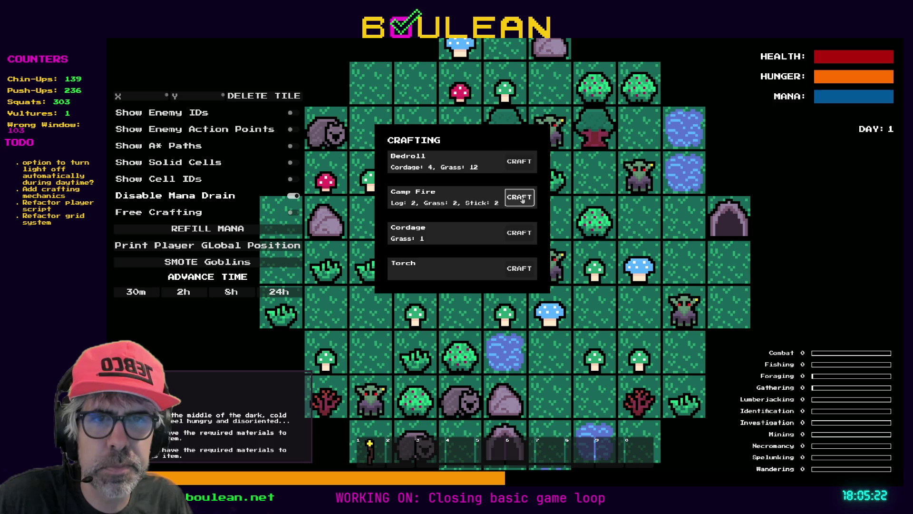
left_click(294, 214)
left_click(293, 197)
left_click(519, 198)
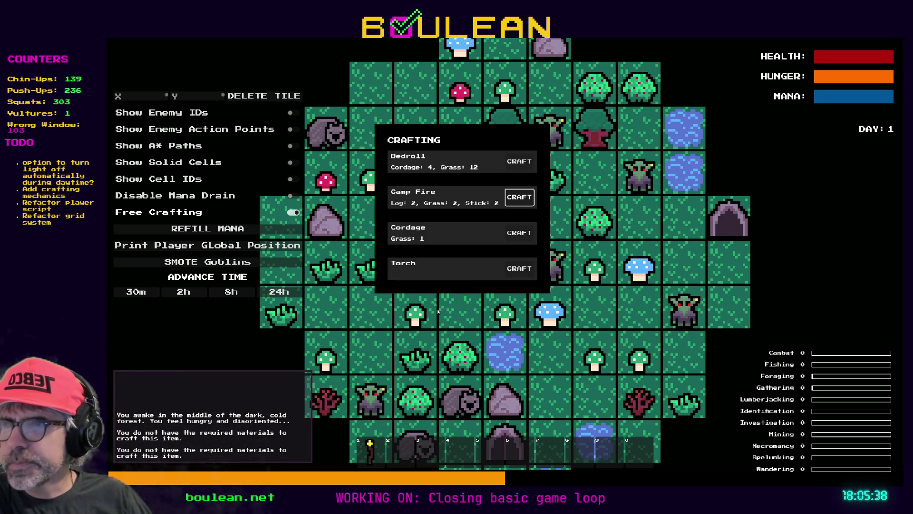
key("F8")
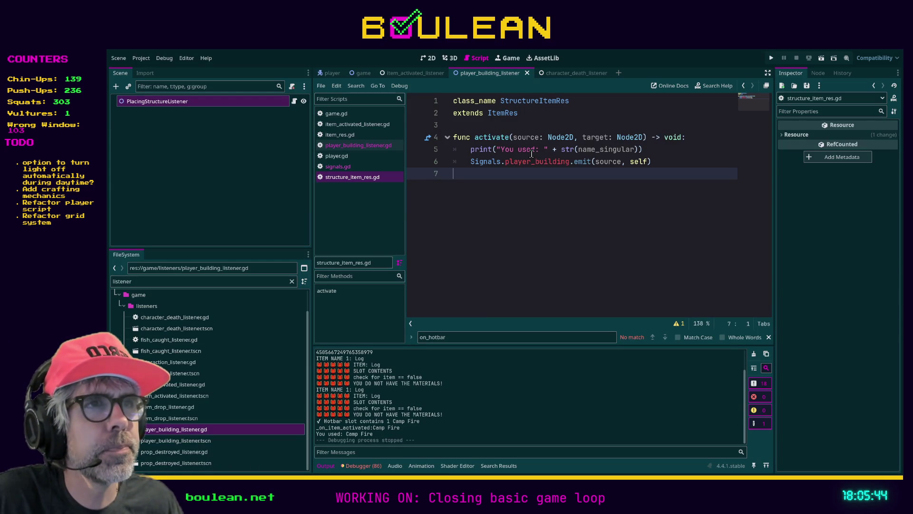
Append !!!!! to the "You used" message, run the game, craft and use a Camp Fire, then stop
left_click(536, 149)
type("!!!!!")
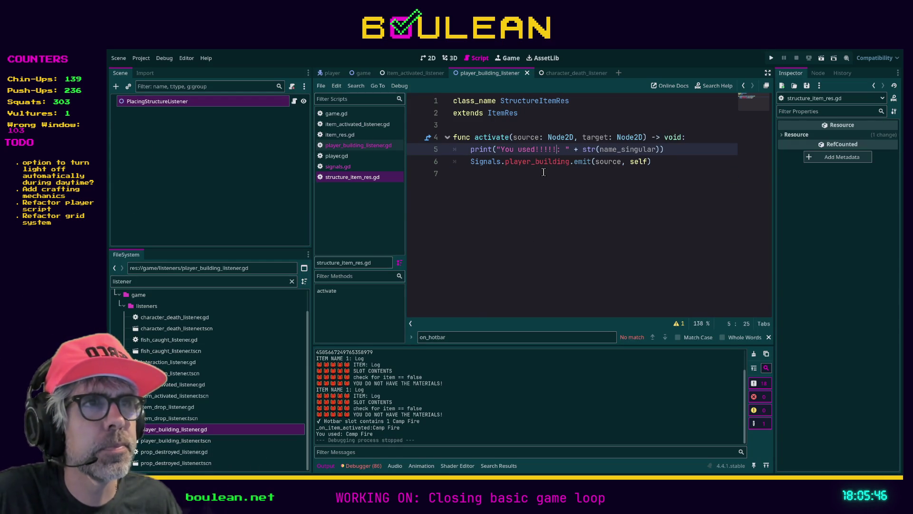
key("F5")
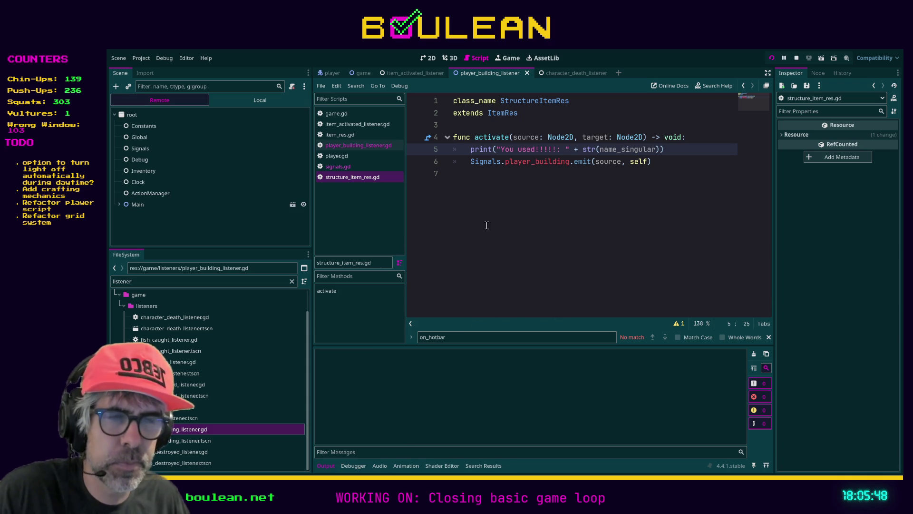
key("F5")
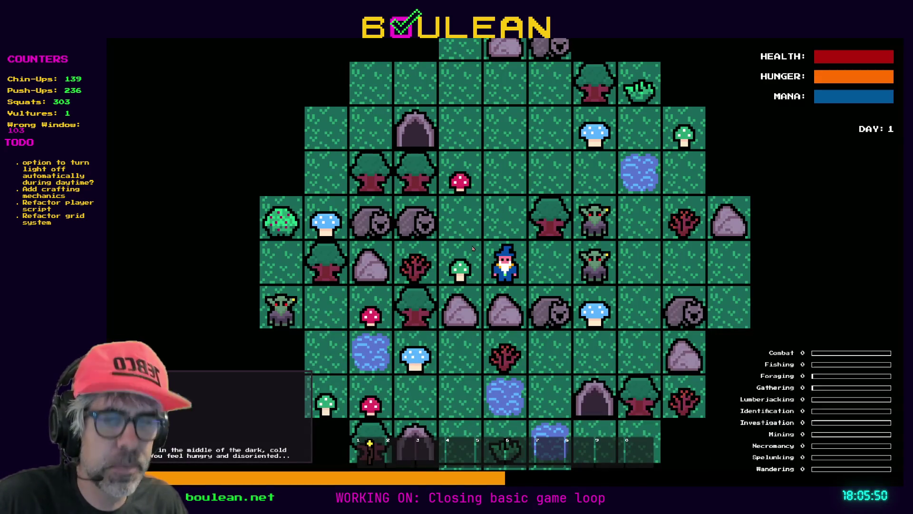
key("F1")
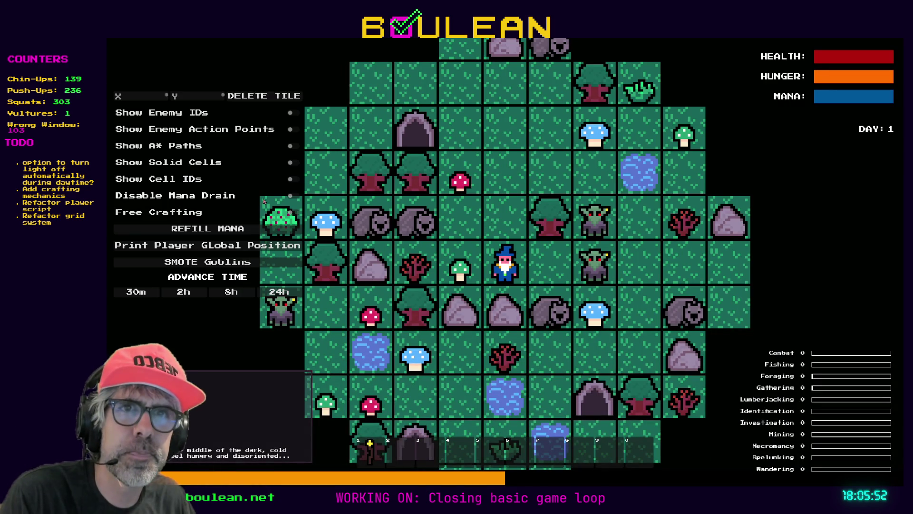
left_click(292, 213)
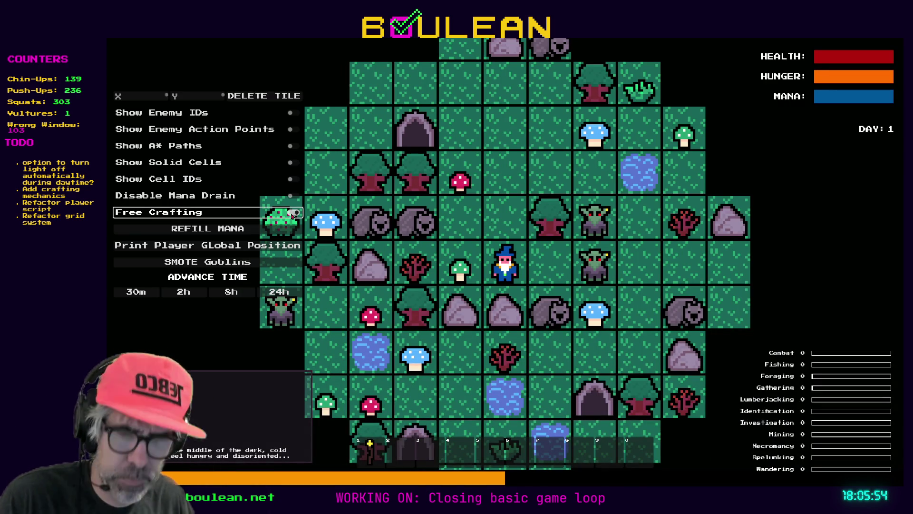
key("c")
left_click(519, 197)
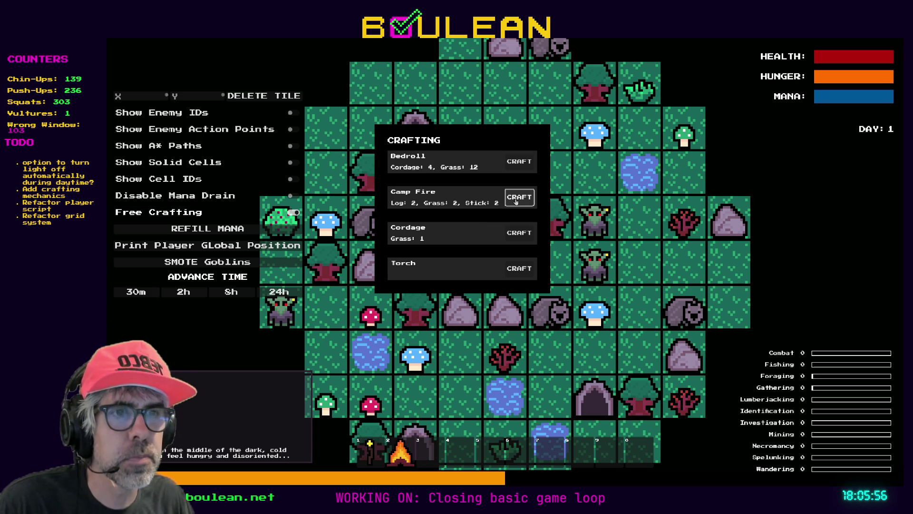
left_click(500, 283)
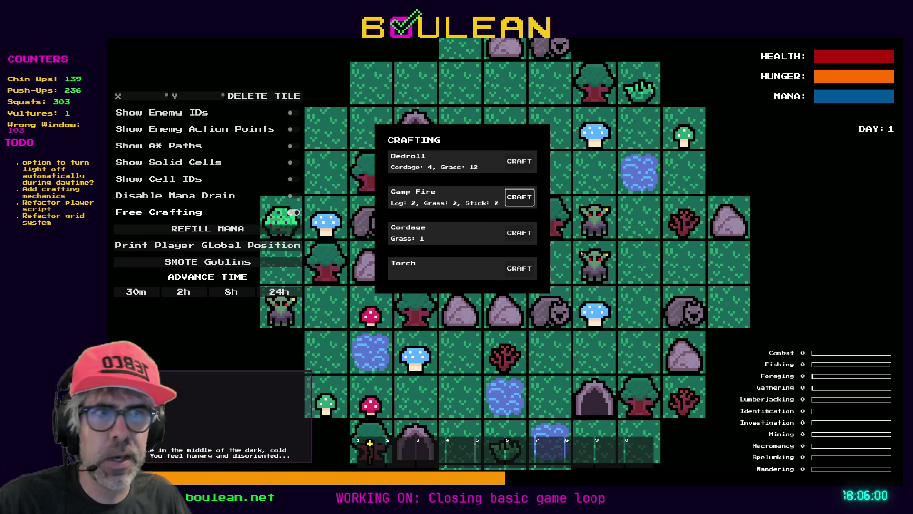
key("F8")
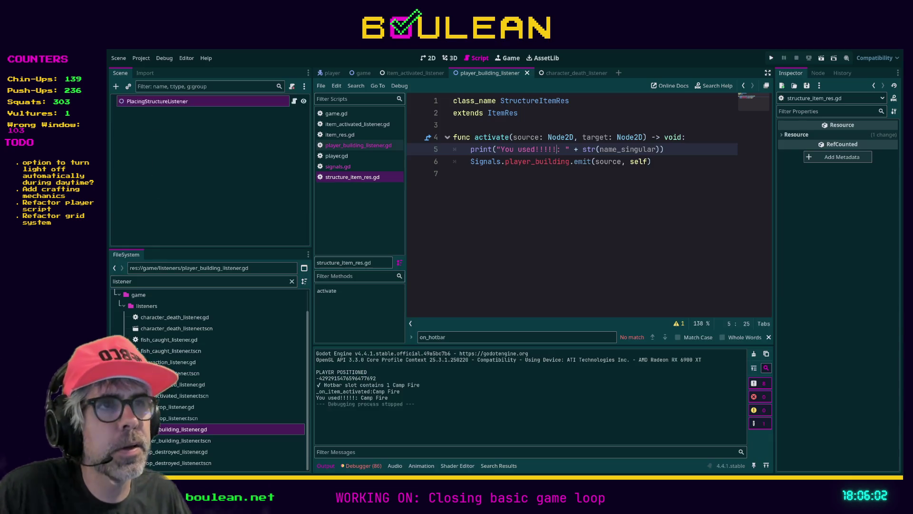
Delete the !!!!! from the print message again
left_click(501, 232)
left_click(555, 151)
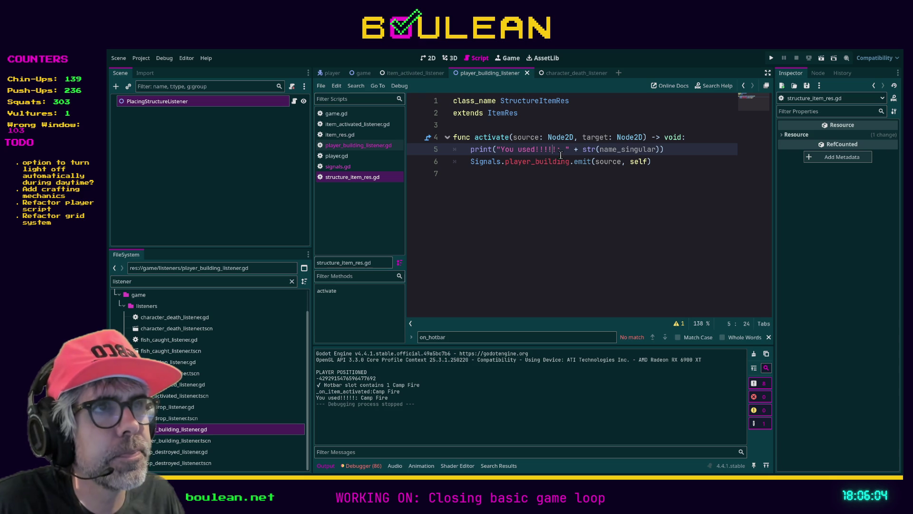
key("BackSpace")
key("BackSpace")
key("BackSpace")
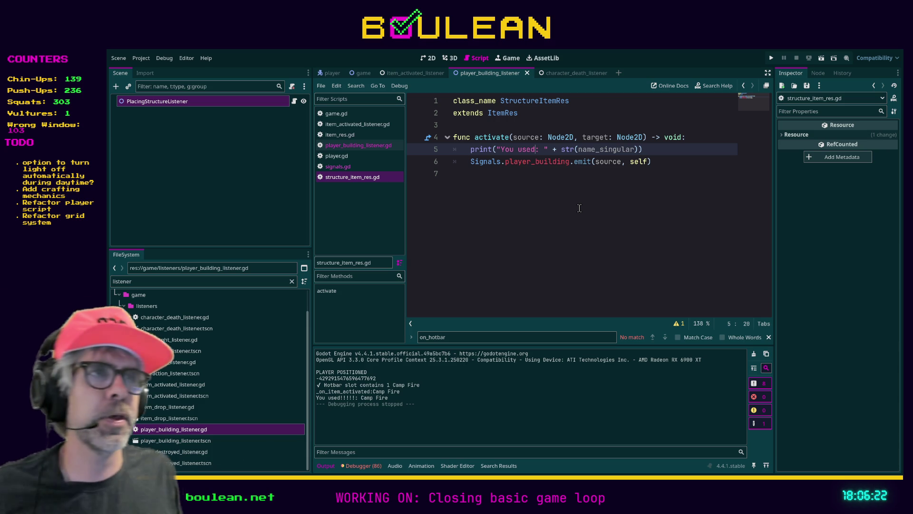
type(":")
left_click(509, 188)
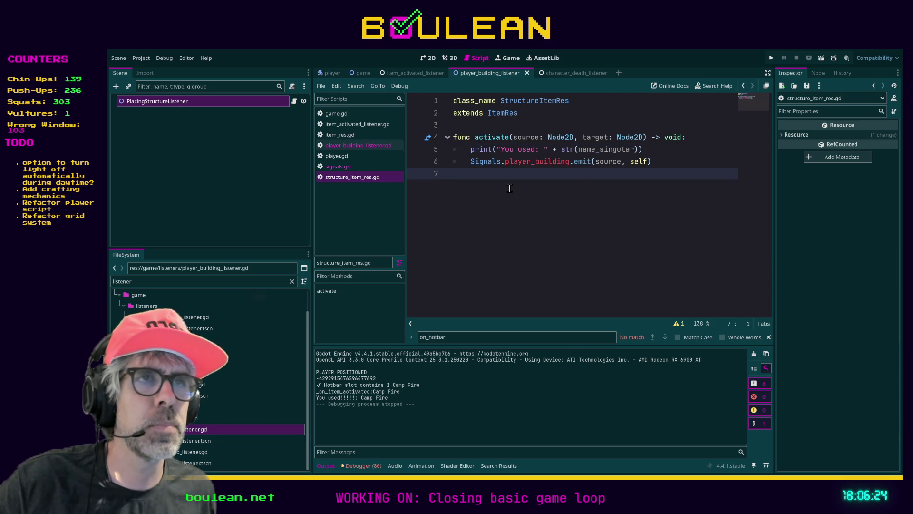